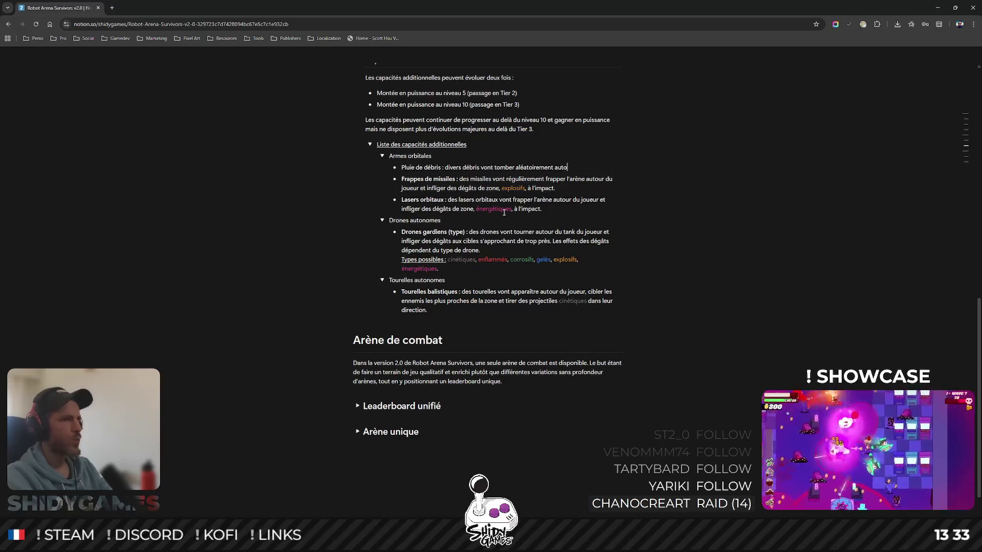
- Reword the debris description as falling randomly around the player and colour 'cinétiques' grey
key(ctrl+BackSpace)
text(dans l')
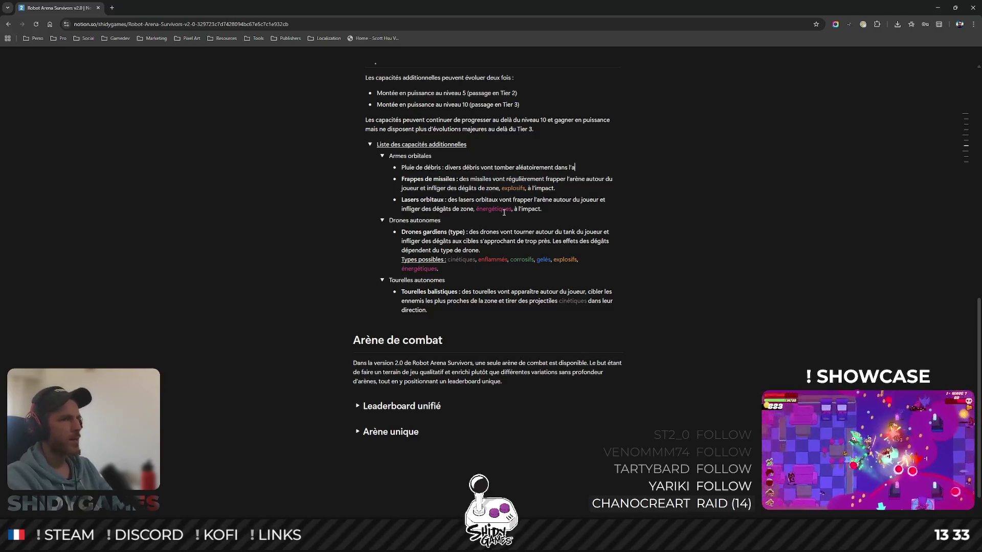
text(arè)
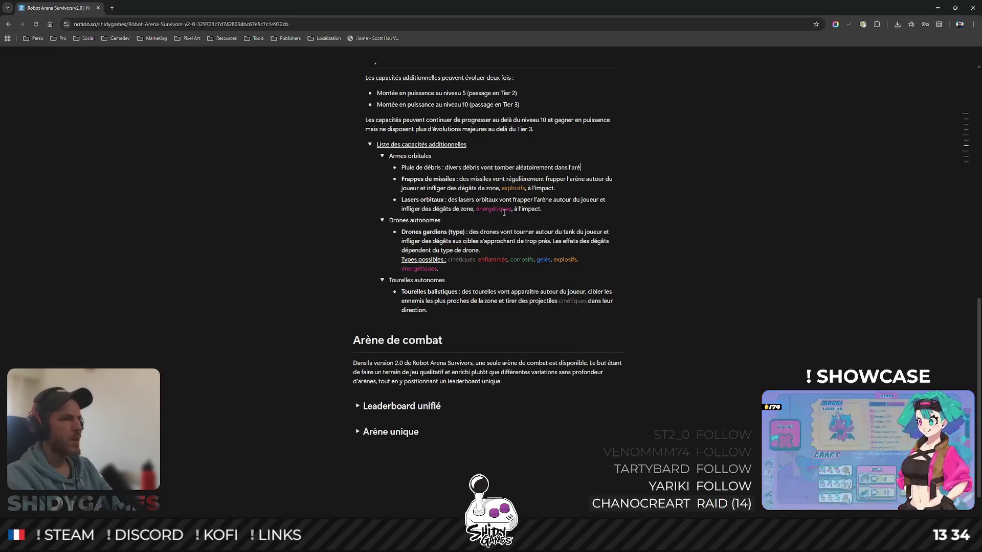
text(ne autour du joueur et infliger des dégâts de)
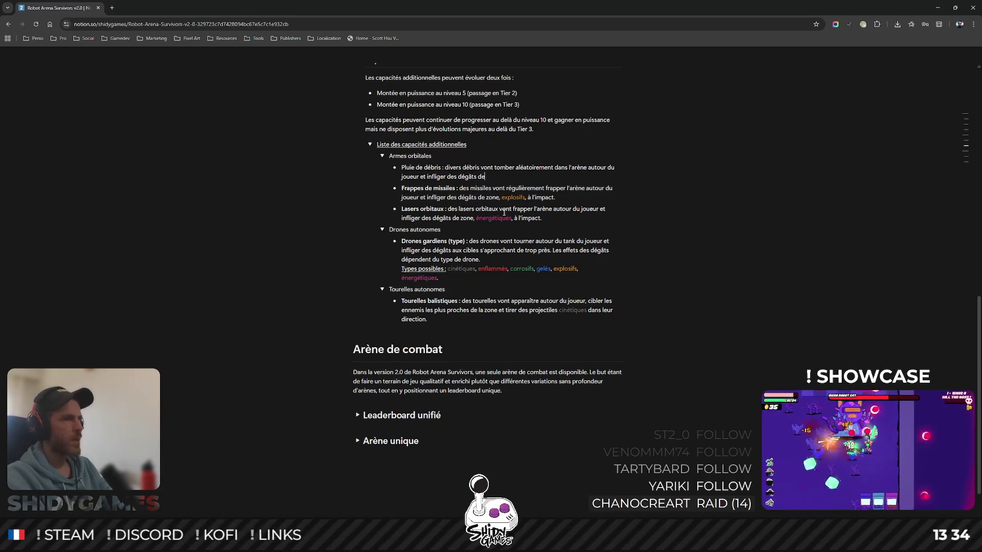
text(inétiques, à l’imp)
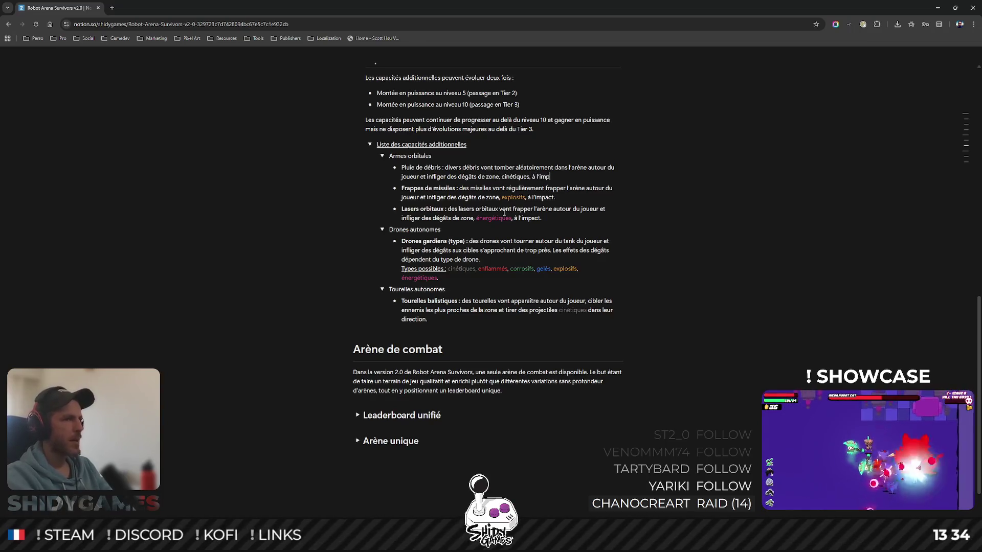
text(act.)
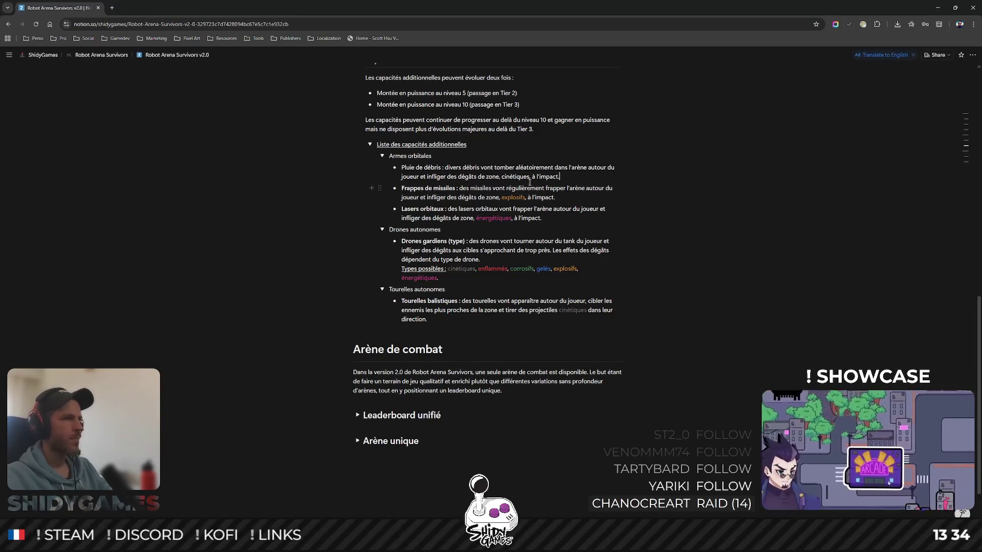
double_click(516, 176)
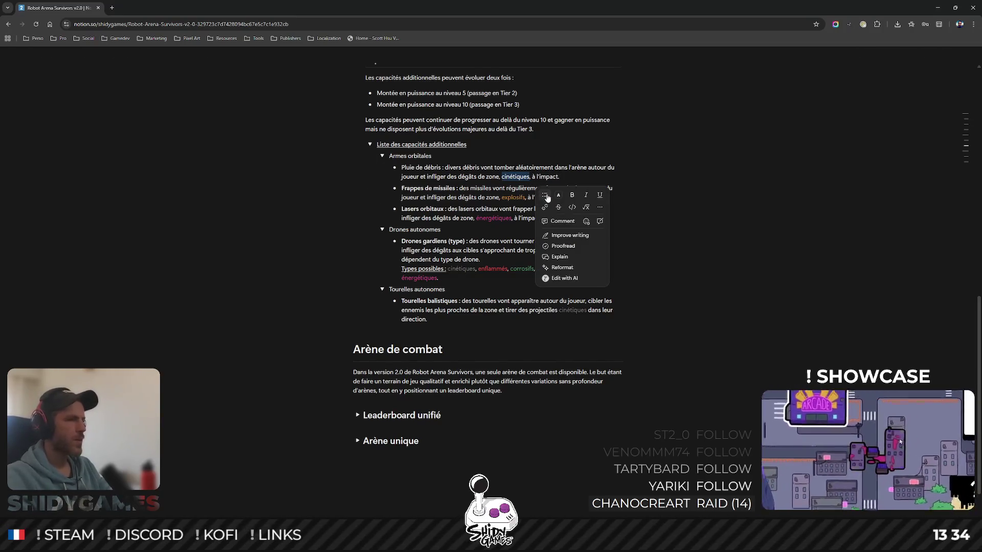
click(557, 195)
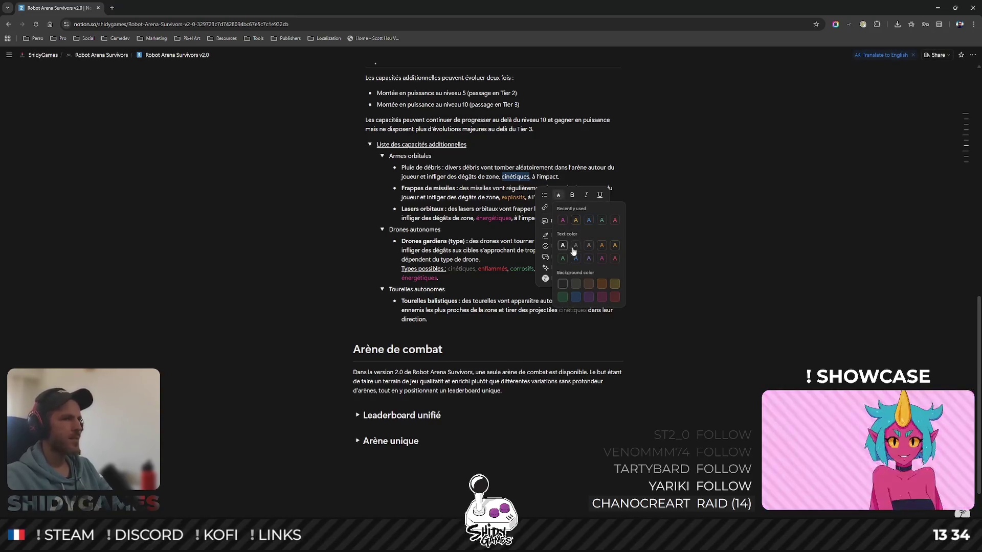
click(566, 177)
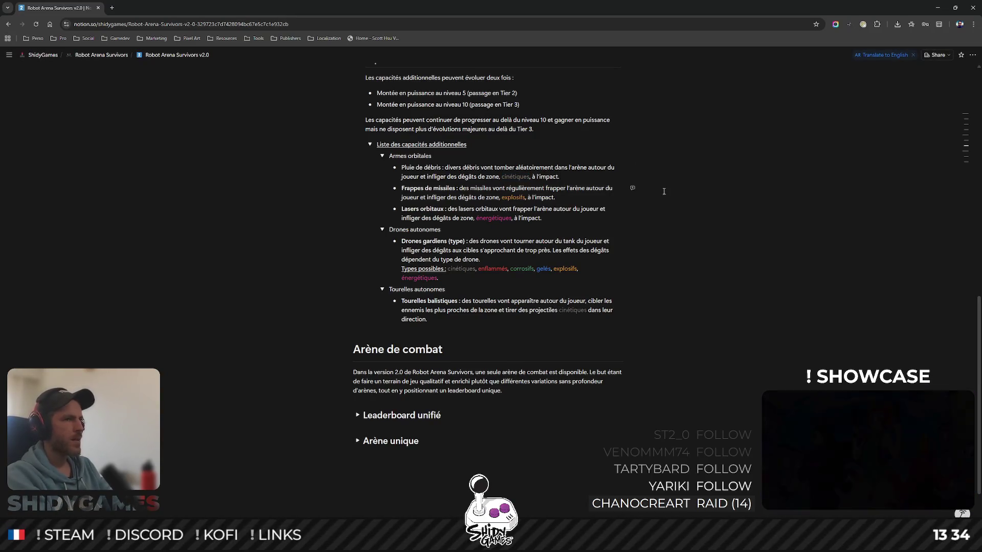
text(Les débris re)
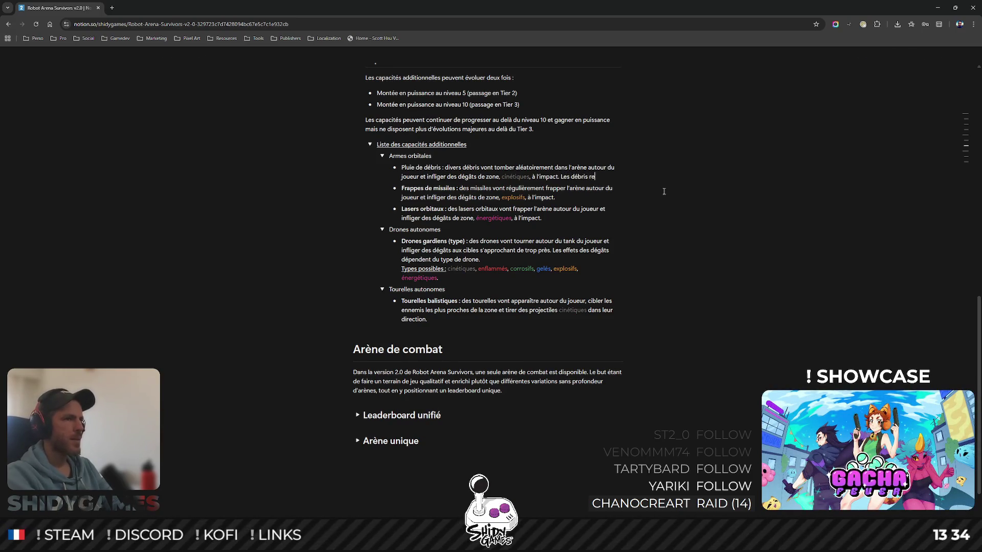
text(stent dans l'arène j)
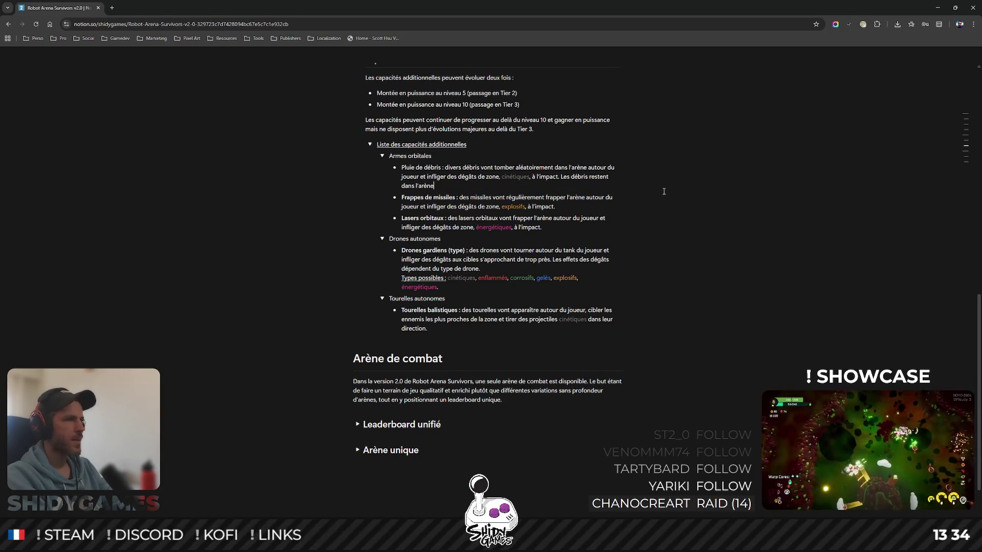
text(usqu'à)
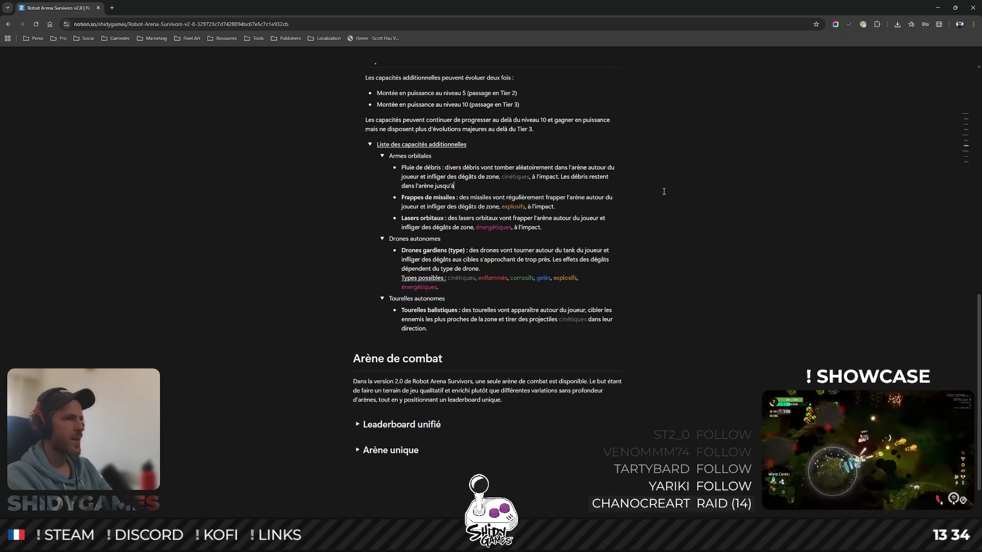
text( être)
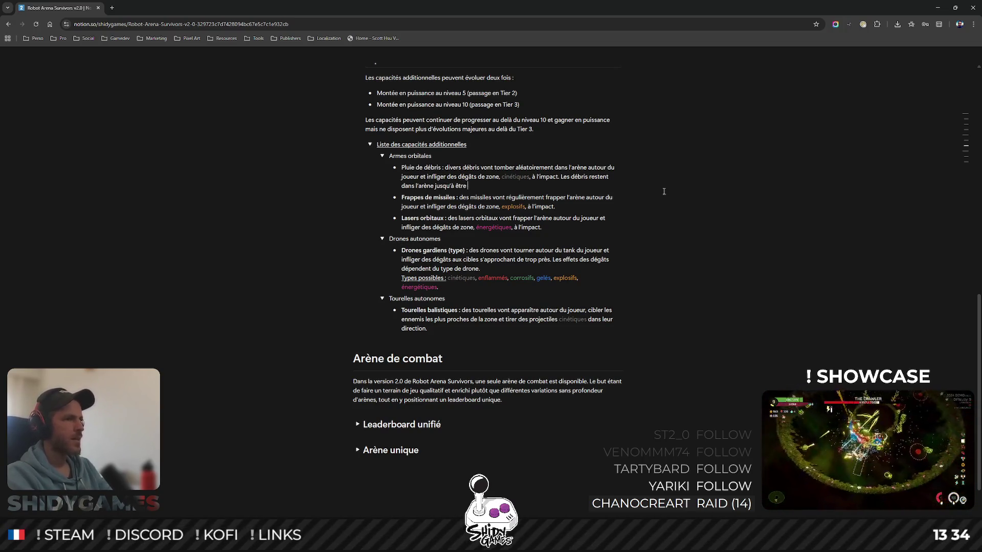
text( détruits)
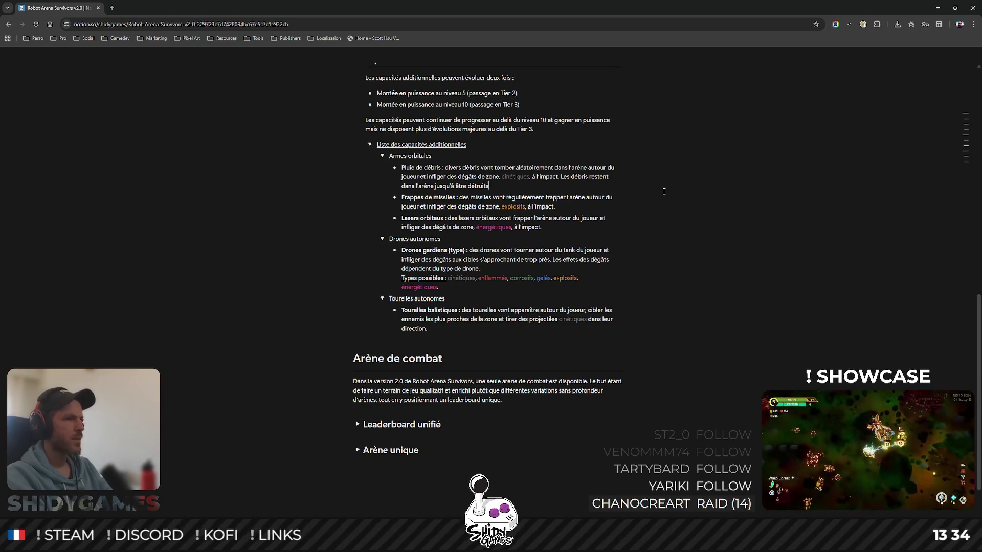
text( par le joueu)
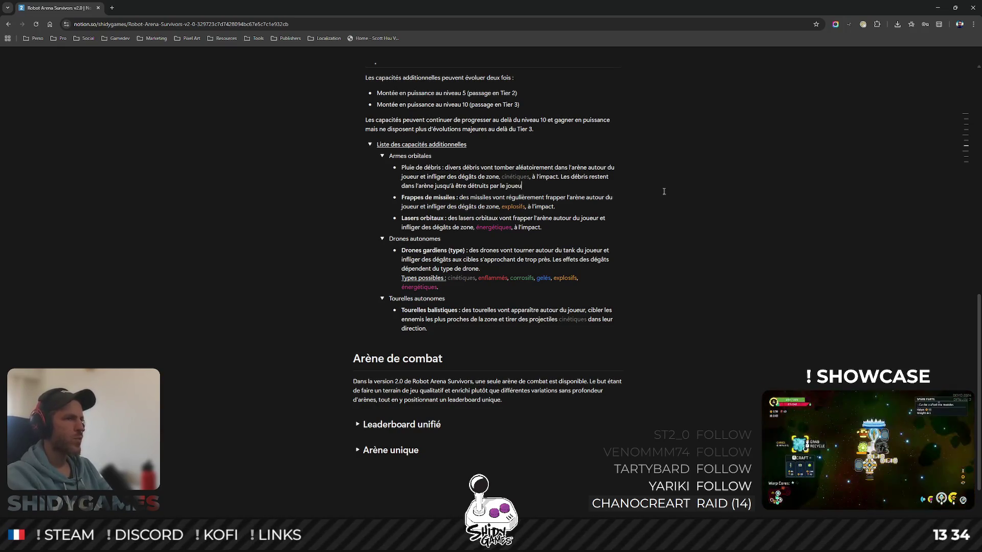
text(r/un ennem)
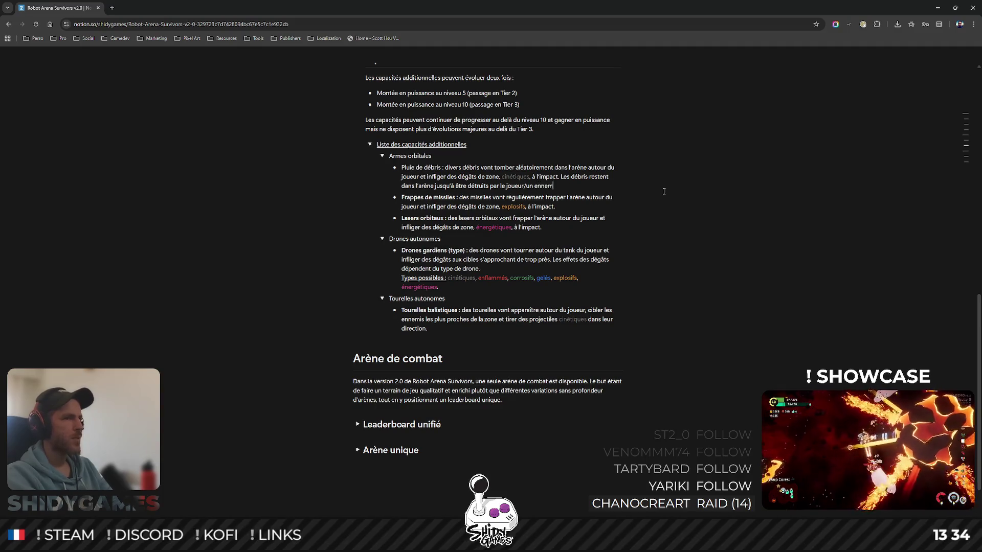
text(i.)
- Extend the debris sentence with 'until destroyed by the player, an enemy or a trap' and make 'Pluie de débris :' bold
key(BackSpace)
text(/un piège.)
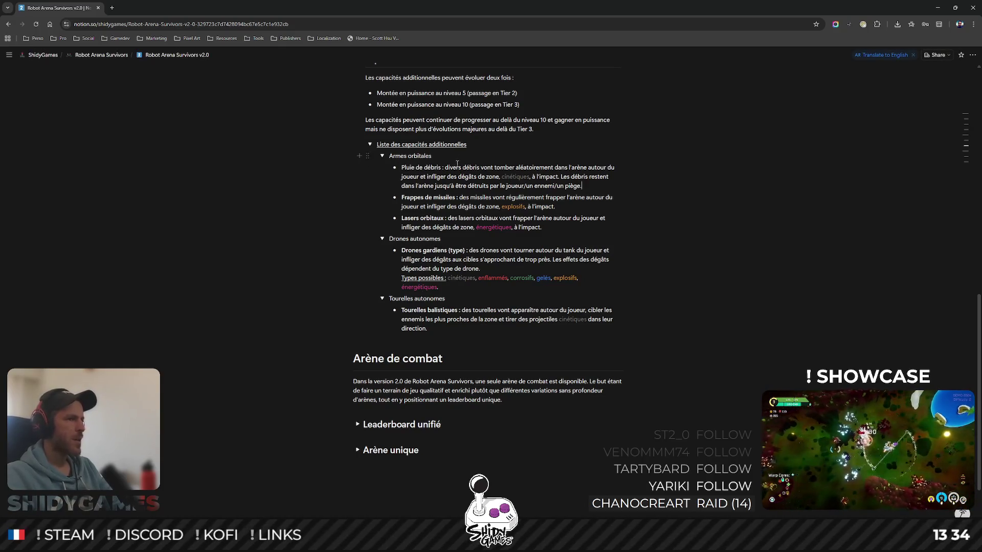
click(447, 167)
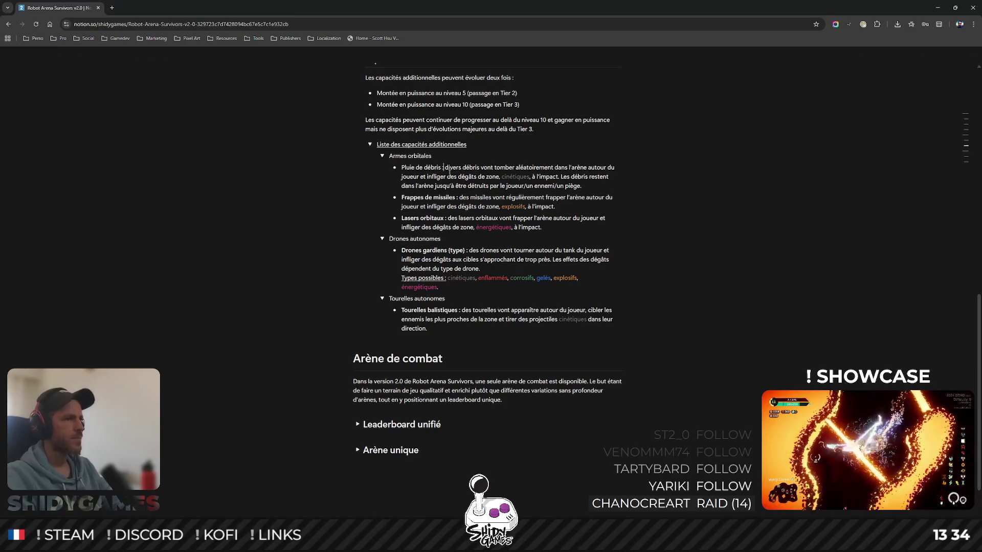
double_click(438, 167)
key(shift+Home)
key(ctrl+b)
click(747, 174)
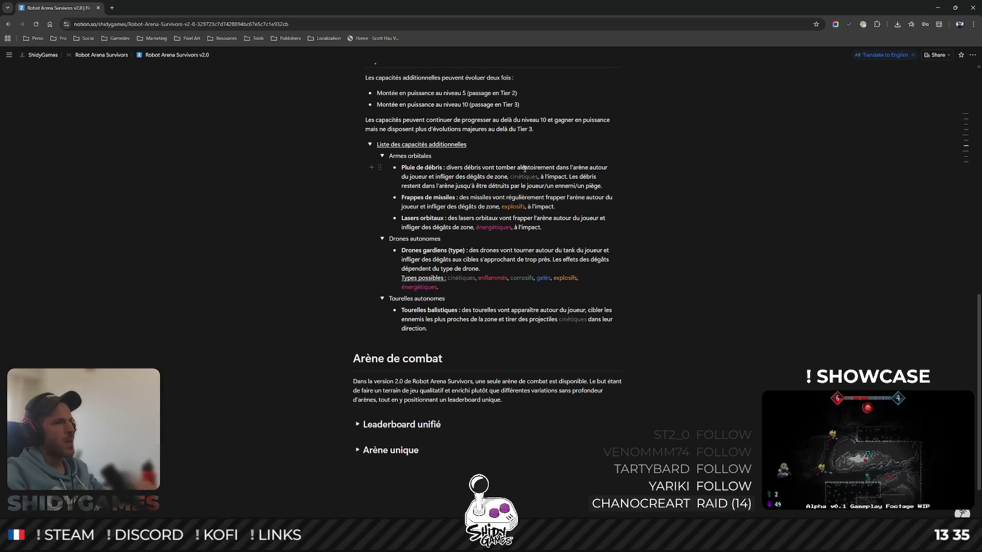
- Add a 'Pluie de feu' bullet and move the Pluie de débris description onto its own line
key(Return)
text(Pluie de feu :)
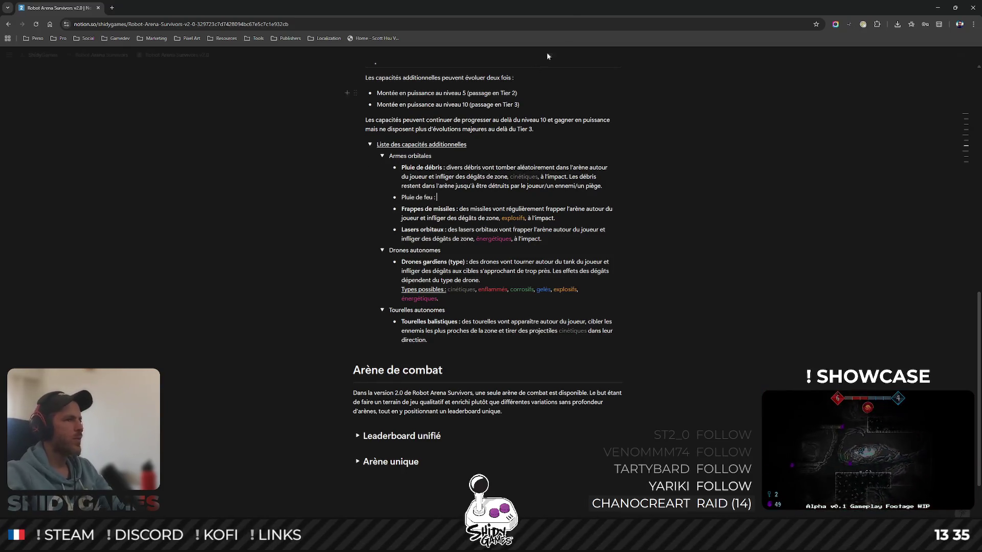
scroll(461, 192, up, 1)
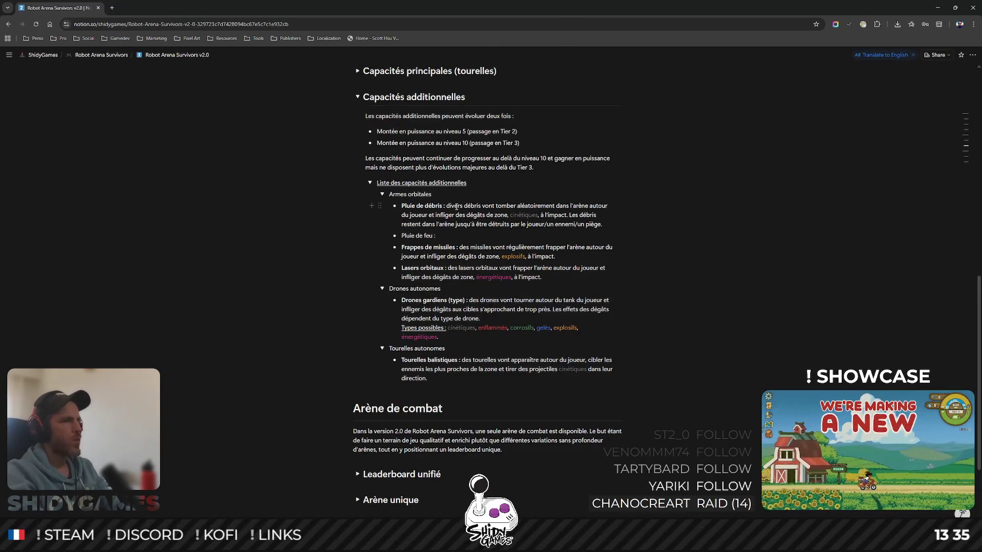
click(445, 205)
key(Return)
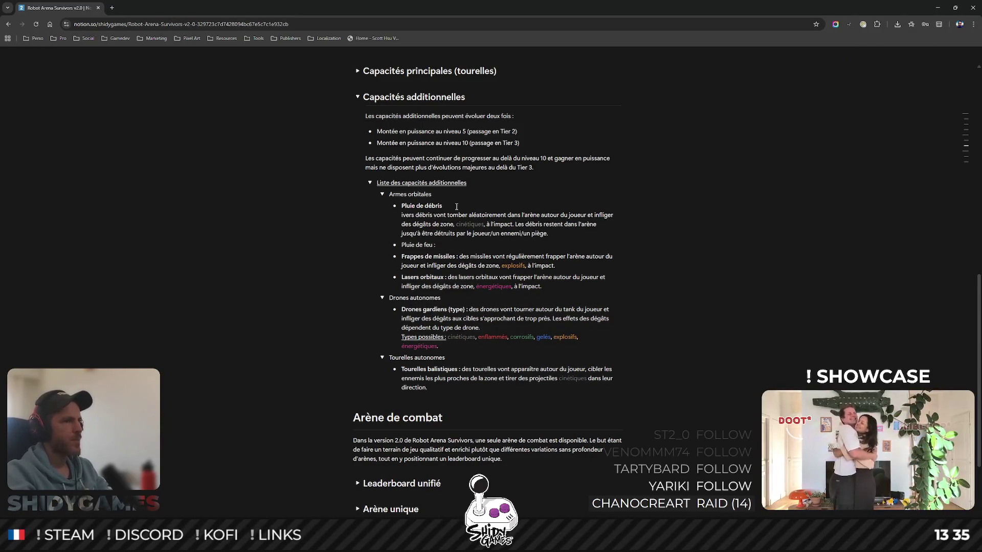
text(D)
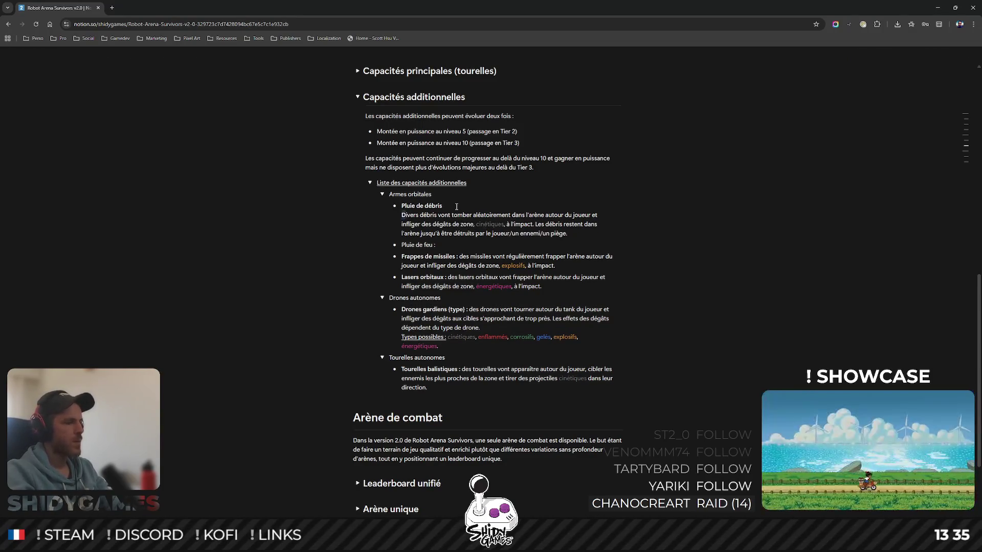
right_click(456, 215)
key(Escape)
scroll(411, 221, down, 1)
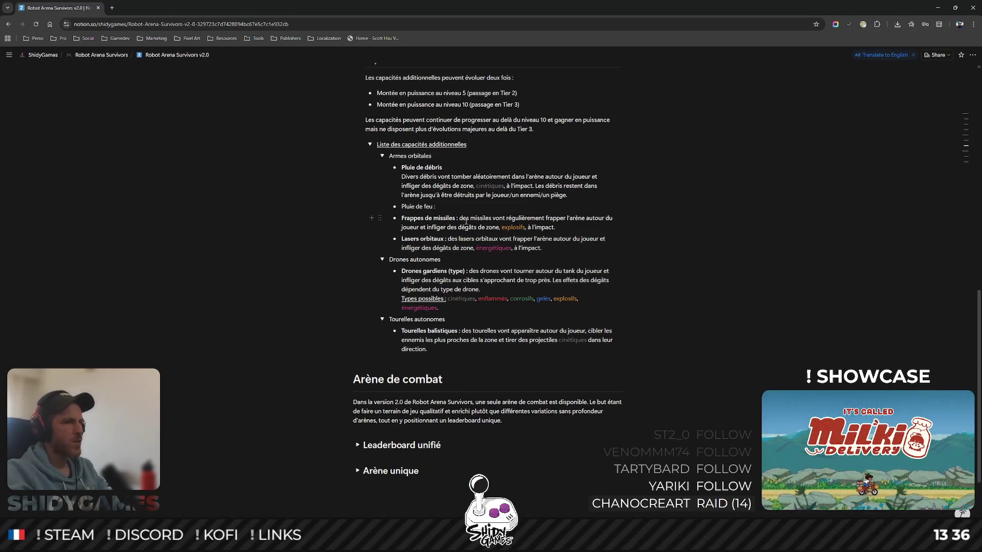
- Put the missile and laser descriptions on their own lines, capitalize the first word and remove the colons
click(459, 219)
key(shift+Return)
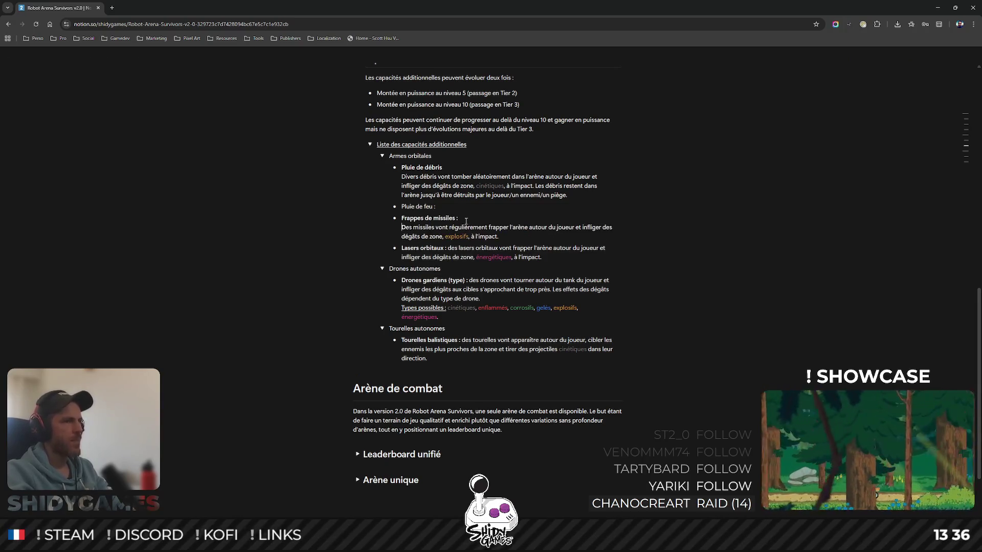
right_click(450, 247)
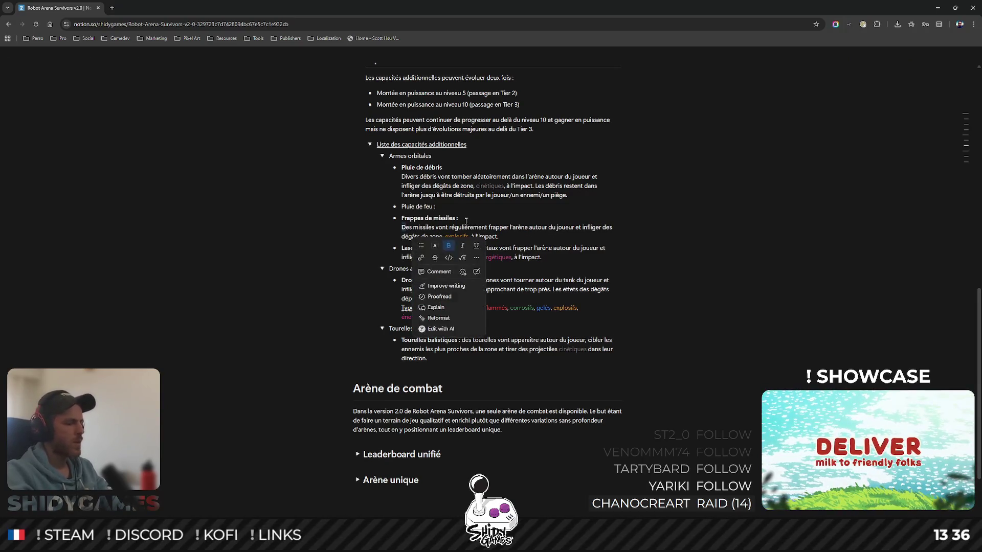
key(Escape)
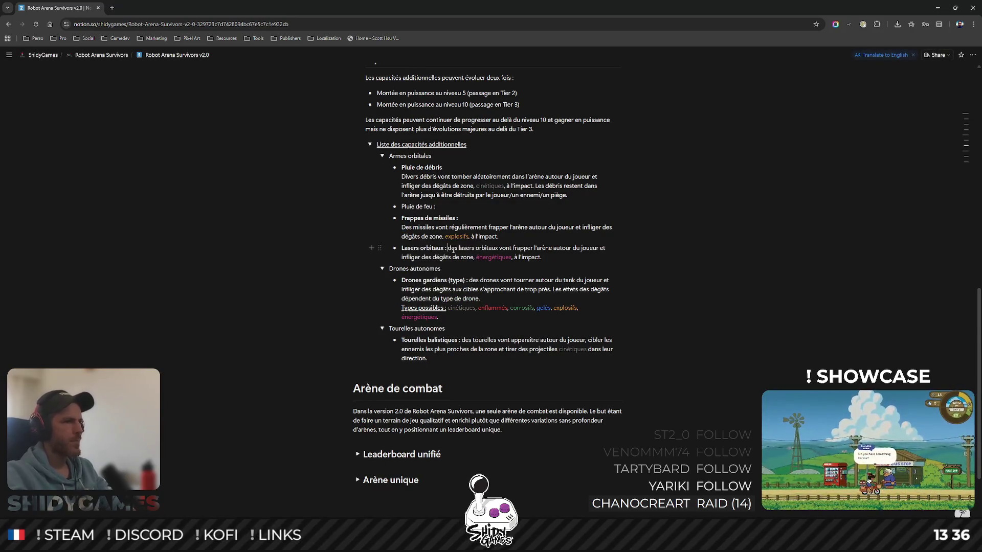
key(shift+Return)
key(Delete)
text(D)
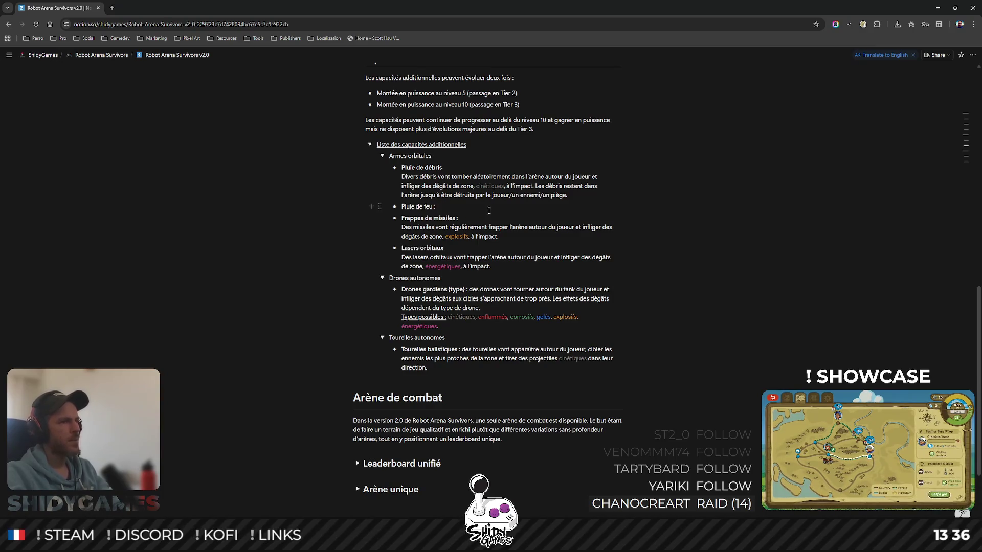
key(BackSpace)
key(BackSpace)
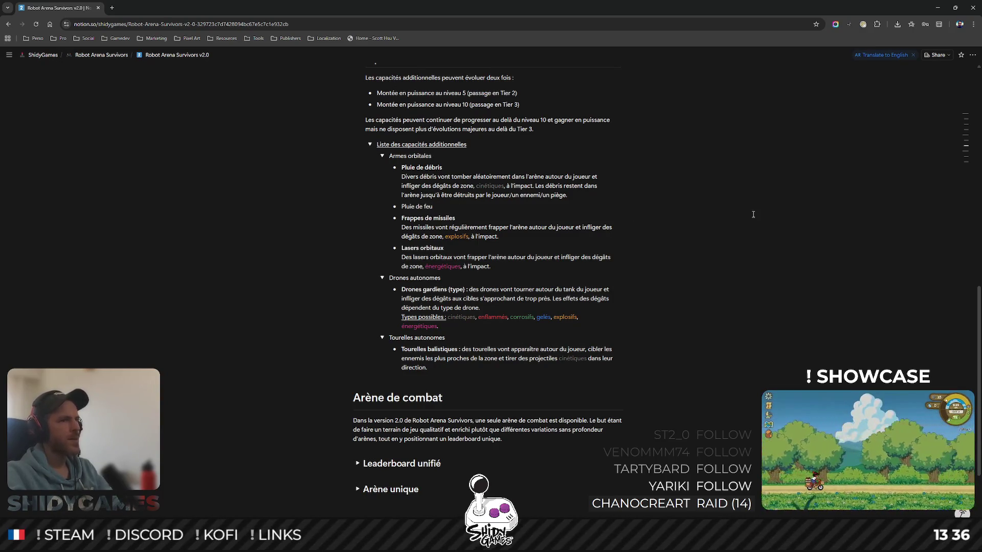
scroll(753, 214, down, 1)
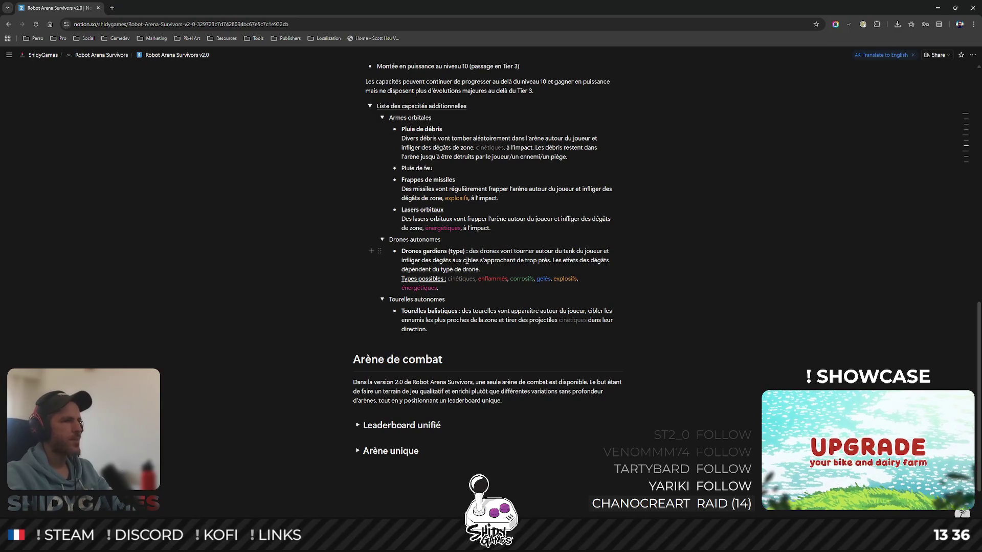
- Put the Drones gardiens description on its own capitalized line and style '(type)' as a red inline tag
key(shift+Return)
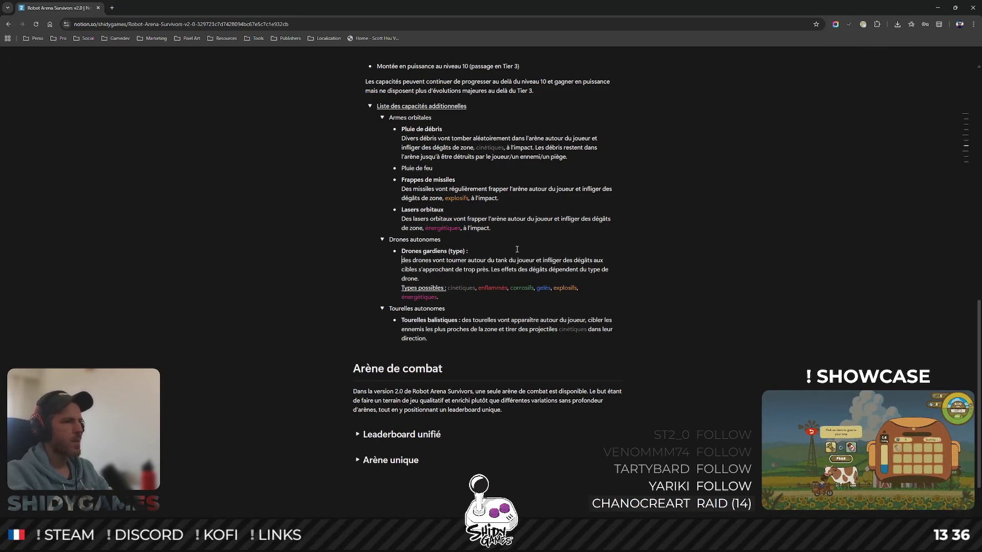
key(Delete)
text(D)
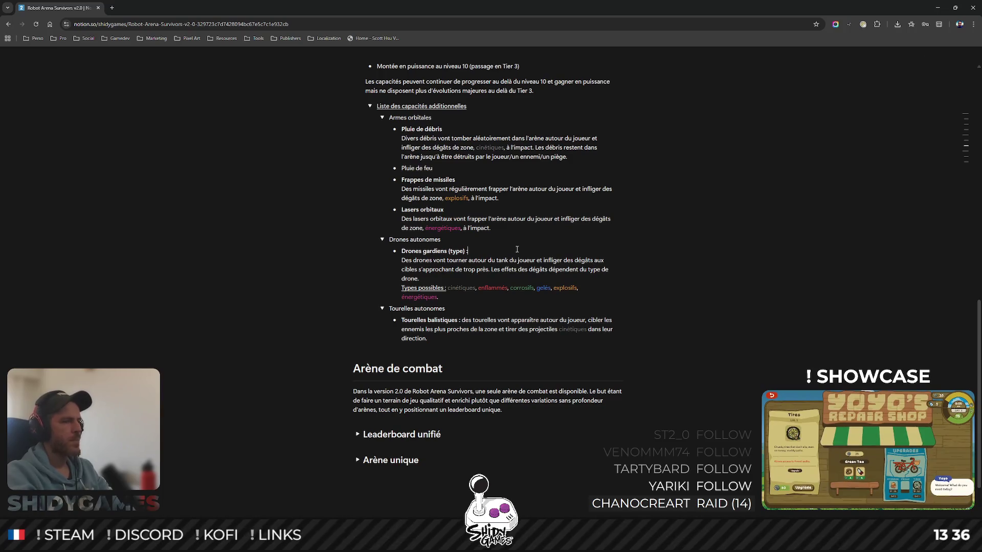
scroll(516, 249, down, 1)
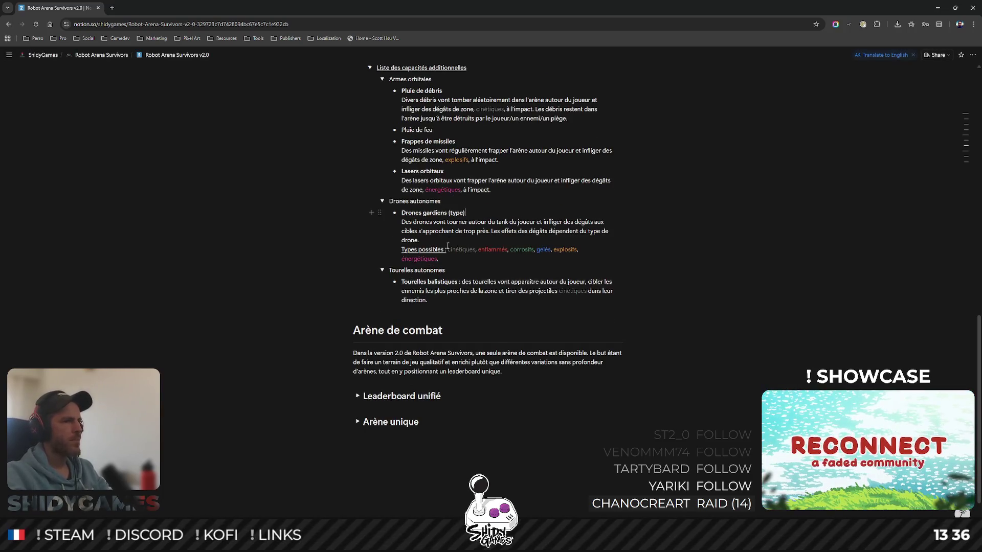
double_click(457, 213)
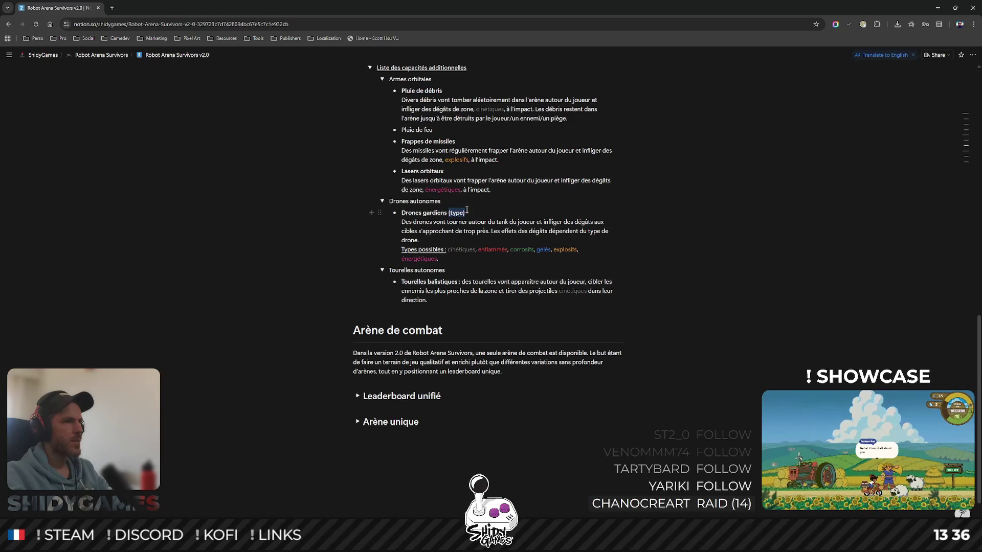
click(467, 210)
click(511, 246)
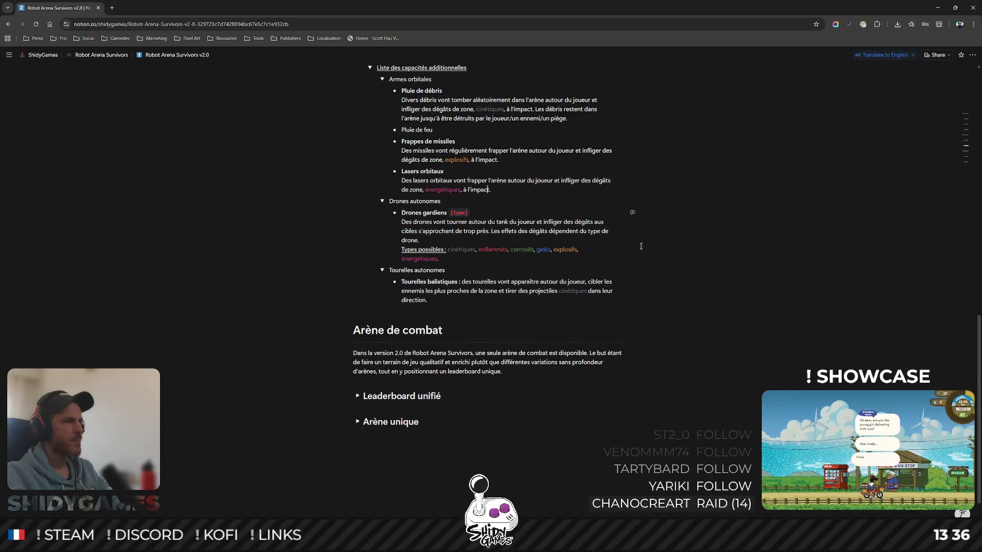
scroll(641, 246, down, 1)
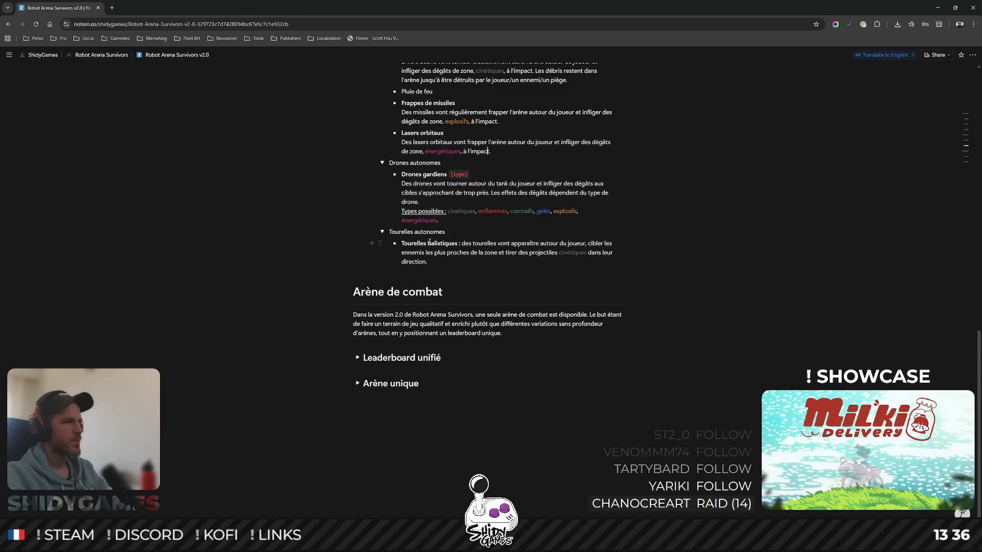
scroll(458, 240, up, 3)
scroll(458, 240, up, 2)
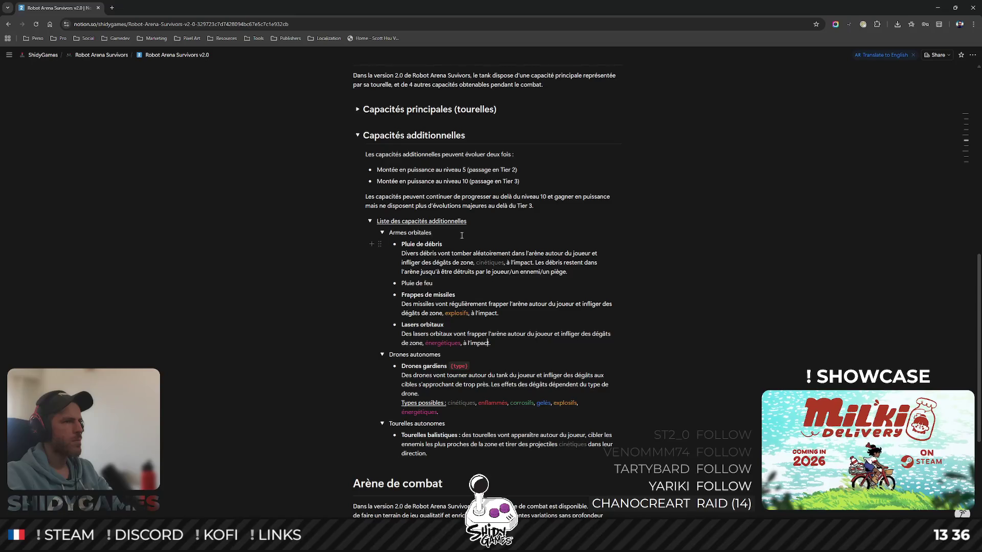
scroll(461, 235, up, 1)
scroll(461, 236, down, 2)
scroll(461, 235, down, 2)
scroll(463, 235, down, 1)
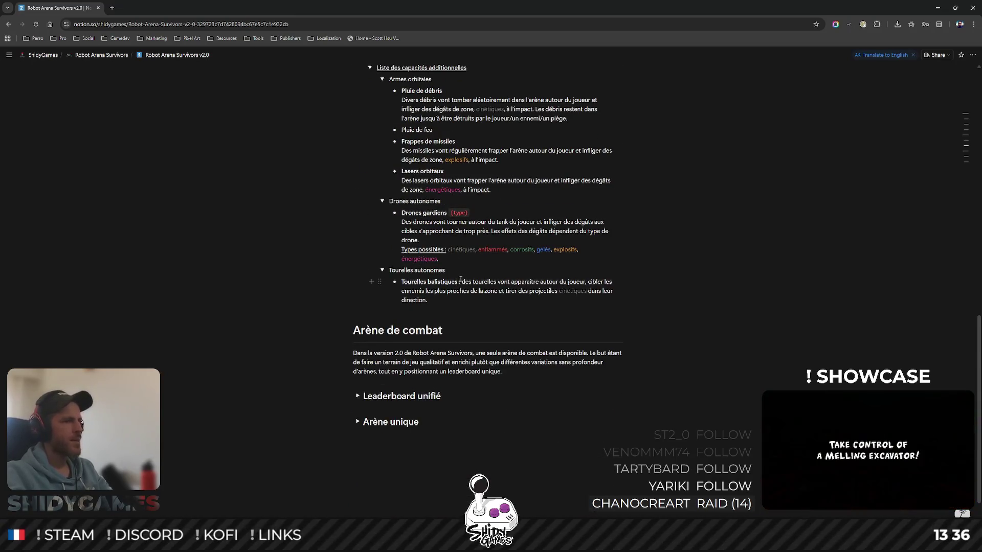
- Put the Tourelles balistiques description on its own capitalized line and remove its colon
key(shift+Return)
key(Delete)
text(D)
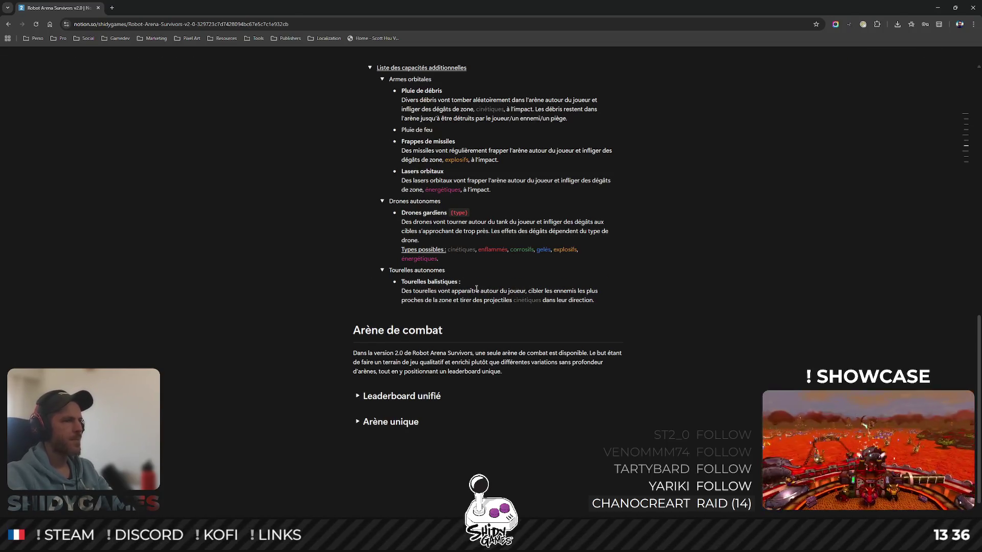
key(BackSpace)
key(BackSpace)
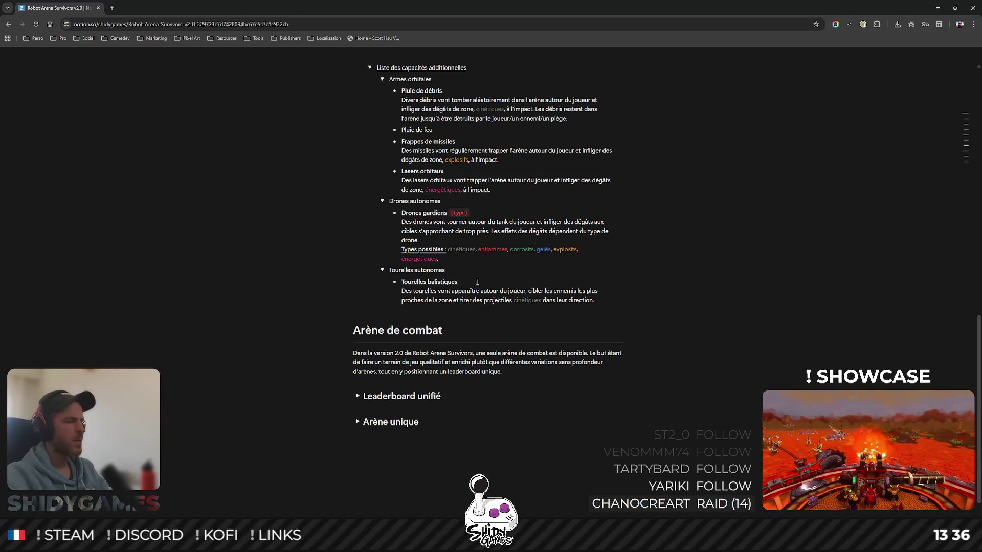
scroll(787, 214, up, 1)
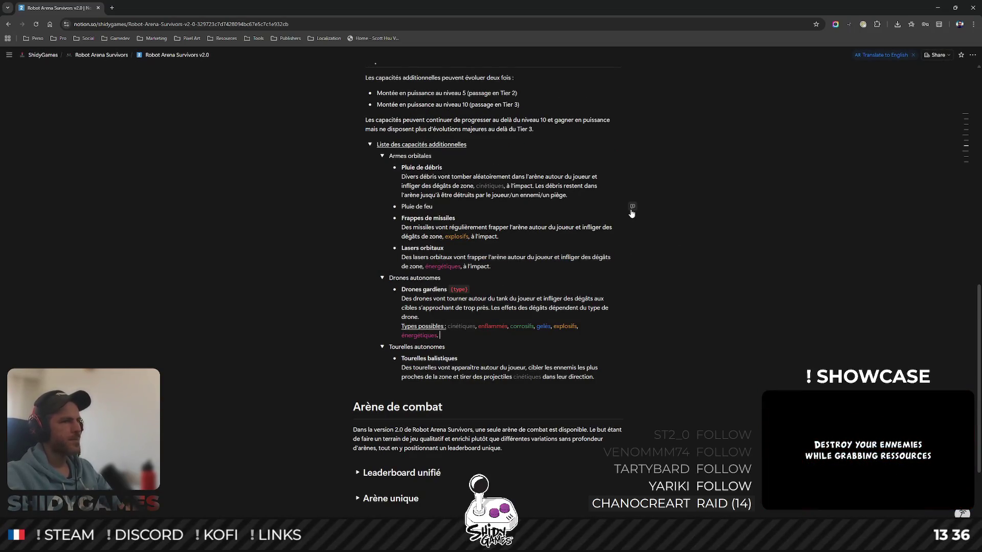
scroll(631, 213, up, 1)
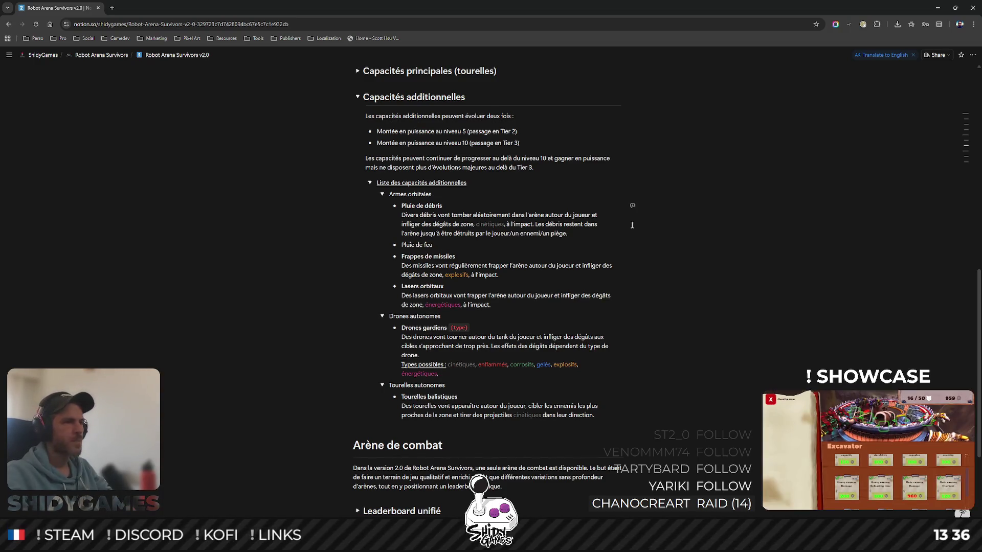
- Start a description line under Pluie de feu beginning 'Des boules de feu'
click(486, 246)
key(shift+Return)
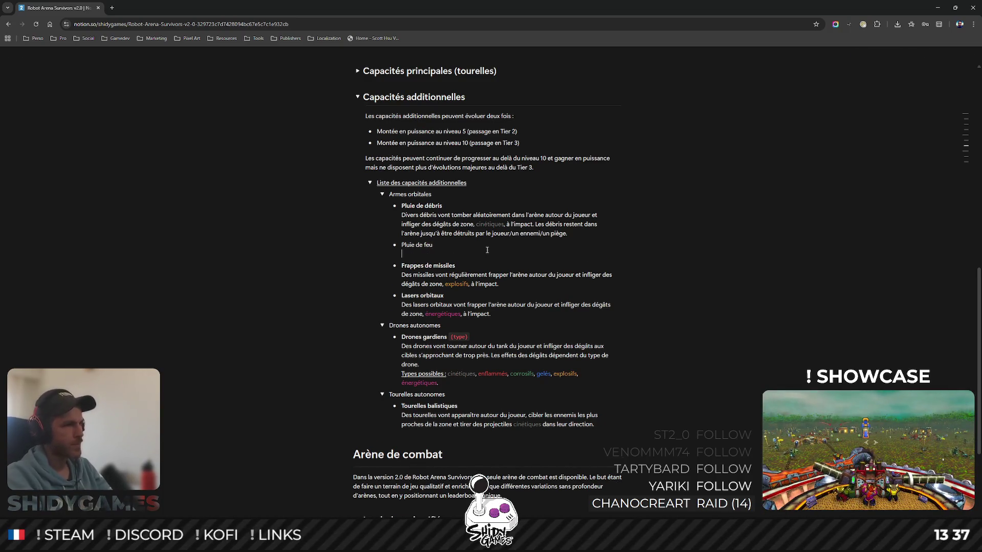
text(Des boules de feu )
text(vo)
text(rel)
- Write that fireballs fall randomly around the player, dealing fiery zone damage and leaving a fire trail for a few seconds
key(BackSpace)
key(BackSpace)
key(BackSpace)
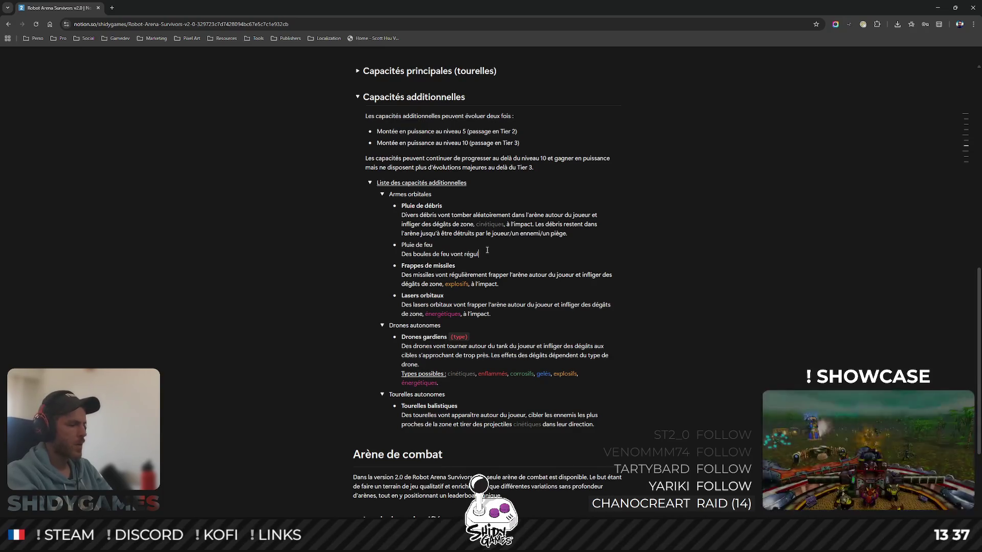
text(ièr)
text( sur une)
text( cible alé)
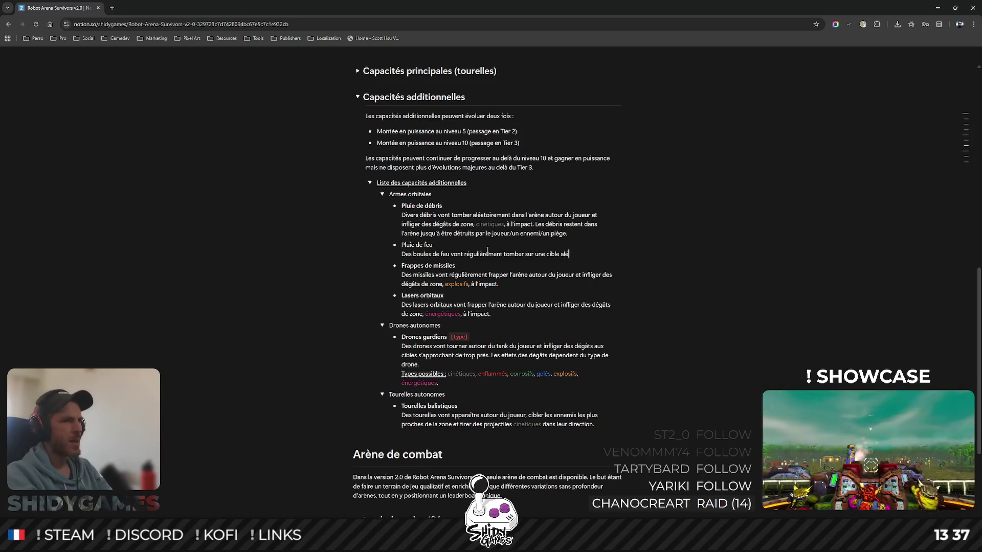
text(atoir du jo)
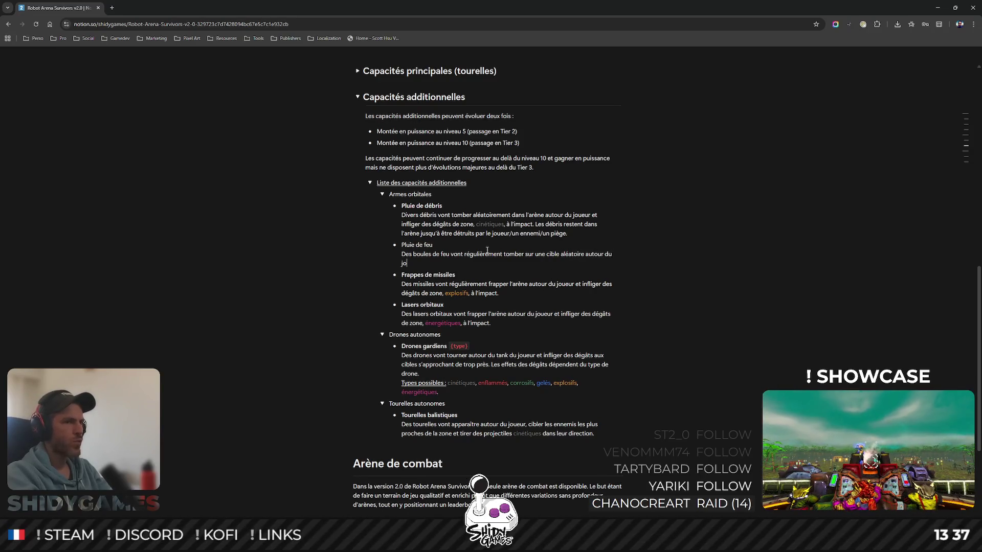
text(ans lraèe)
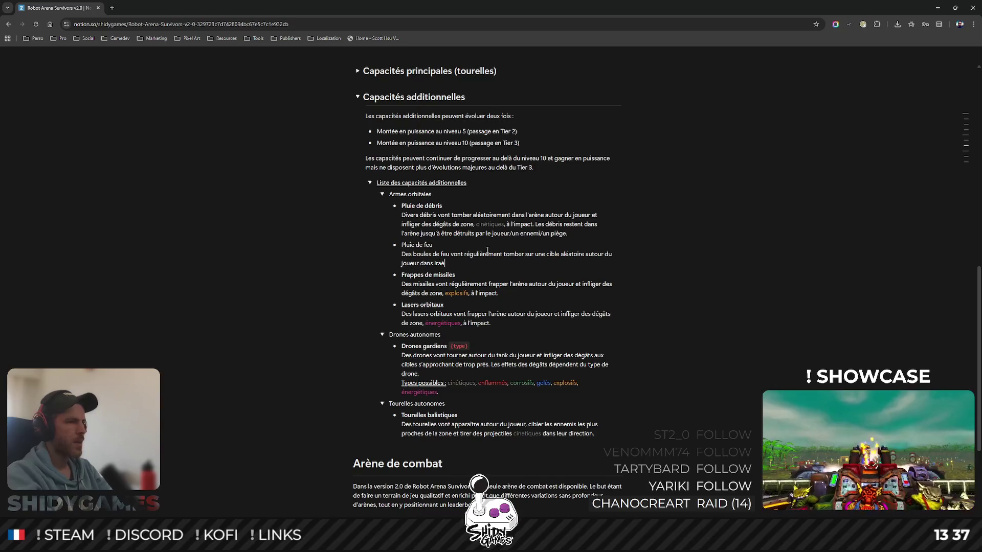
key(BackSpace)
key(BackSpace)
key(BackSpace)
text('arène.)
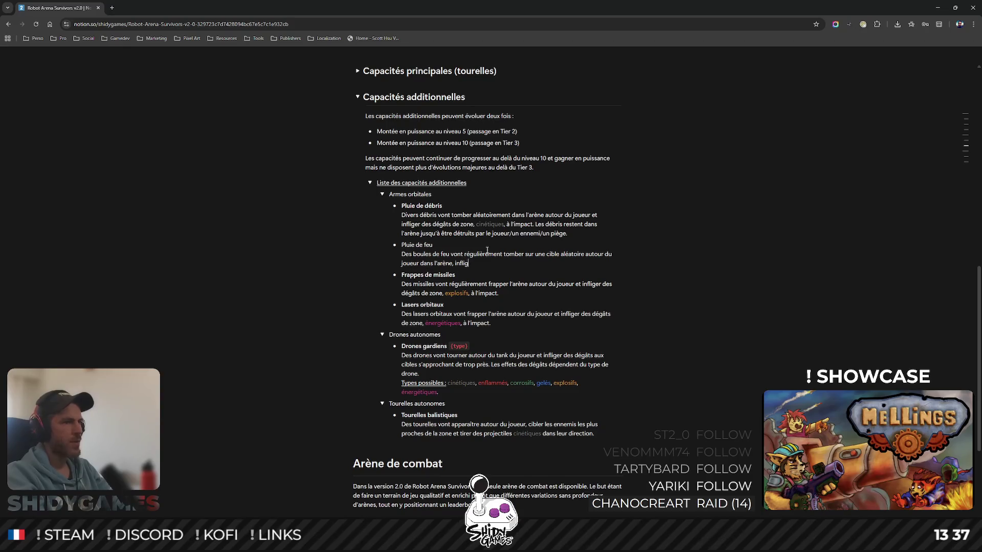
text( t )
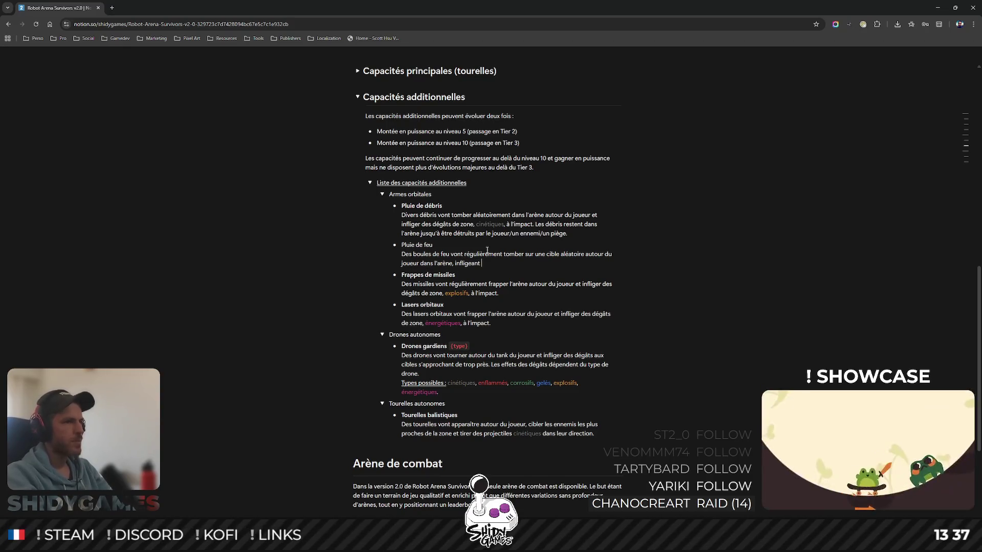
text(des dégâts de)
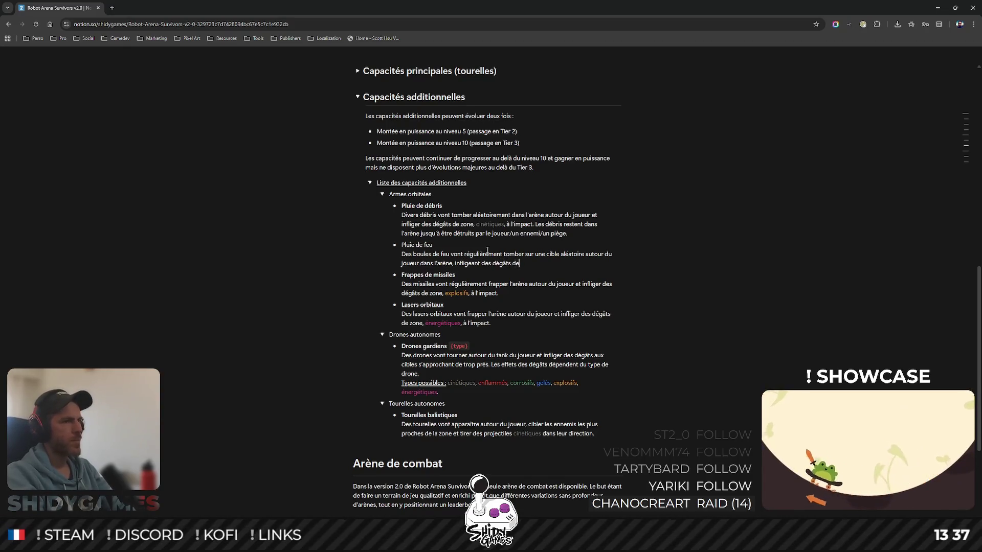
text( zone engl)
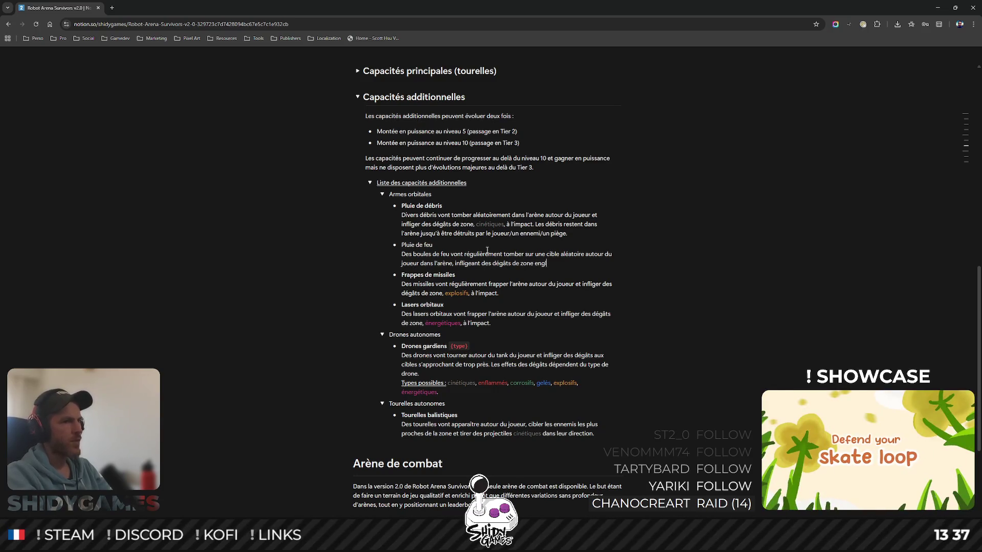
key(BackSpace)
key(BackSpace)
text(flammés)
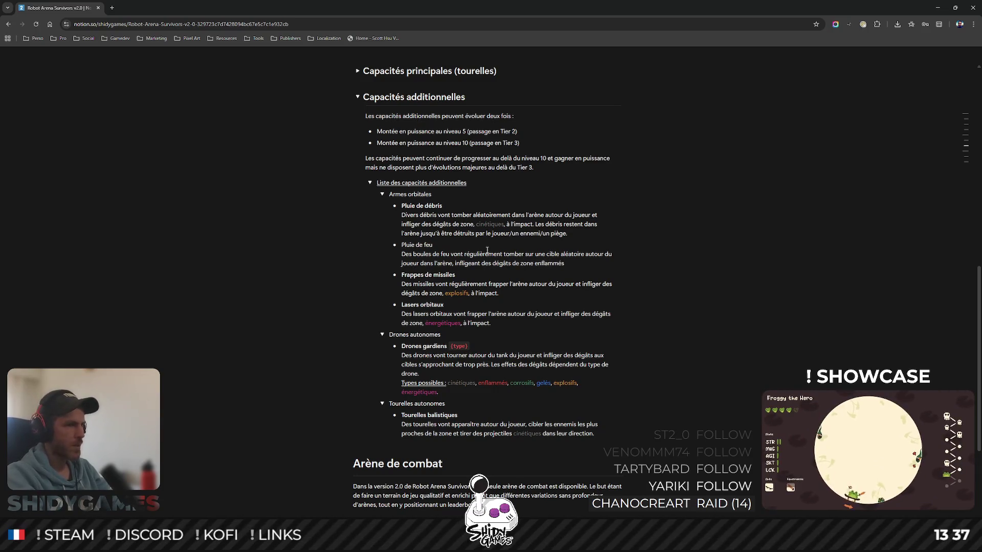
text( à l’impact)
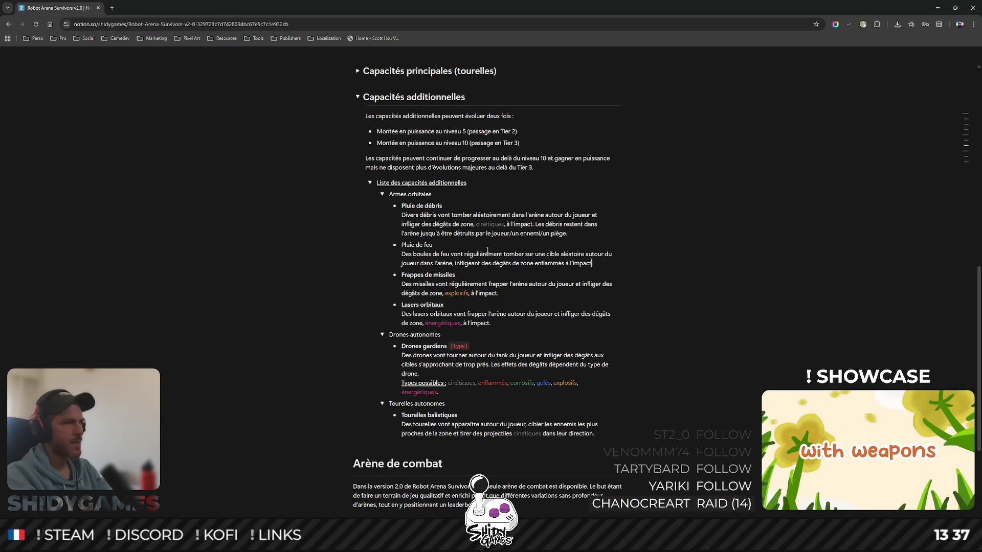
text( et laissant )
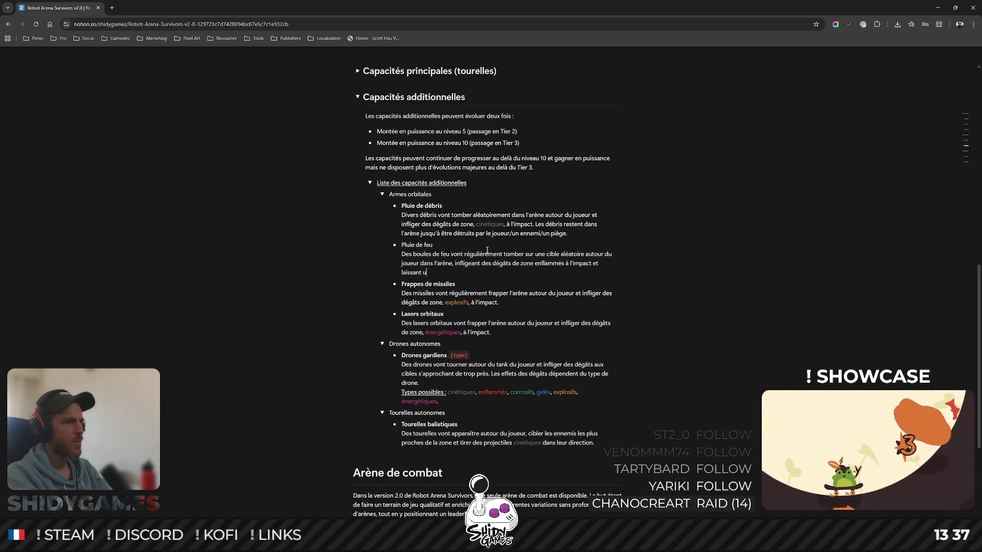
text(une trai)
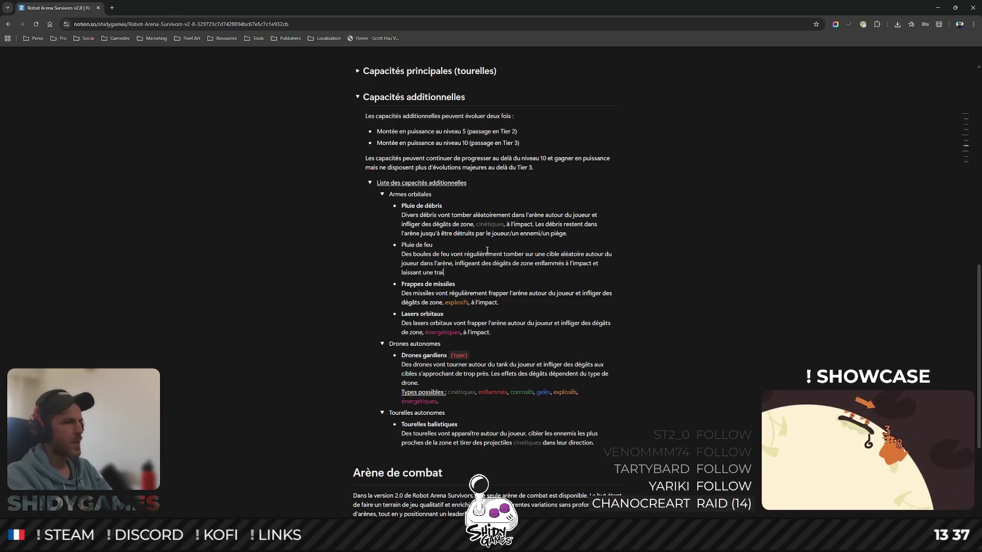
text(née de feu au sol pe,ndant)
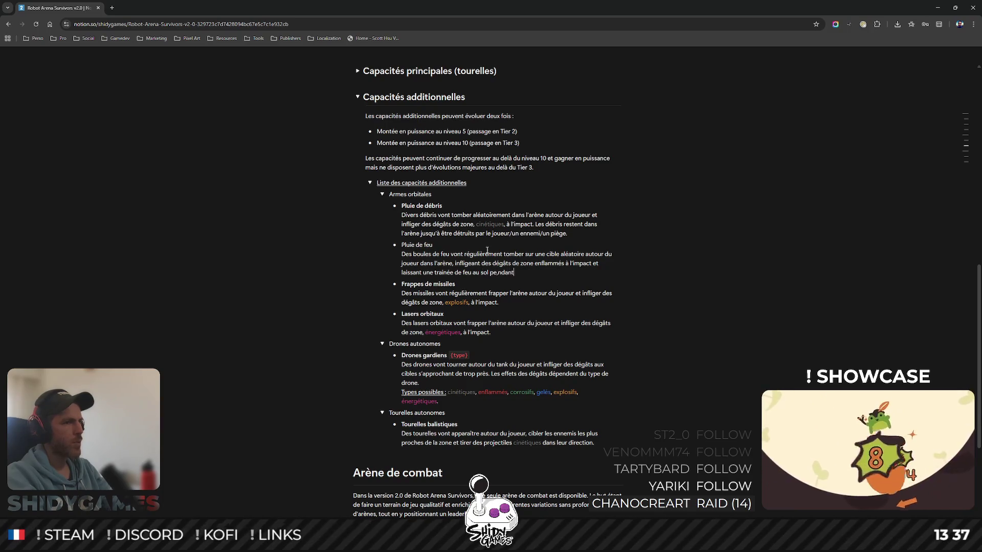
key(BackSpace)
key(BackSpace)
key(BackSpace)
key(BackSpace)
key(BackSpace)
key(BackSpace)
text(ndant quel)
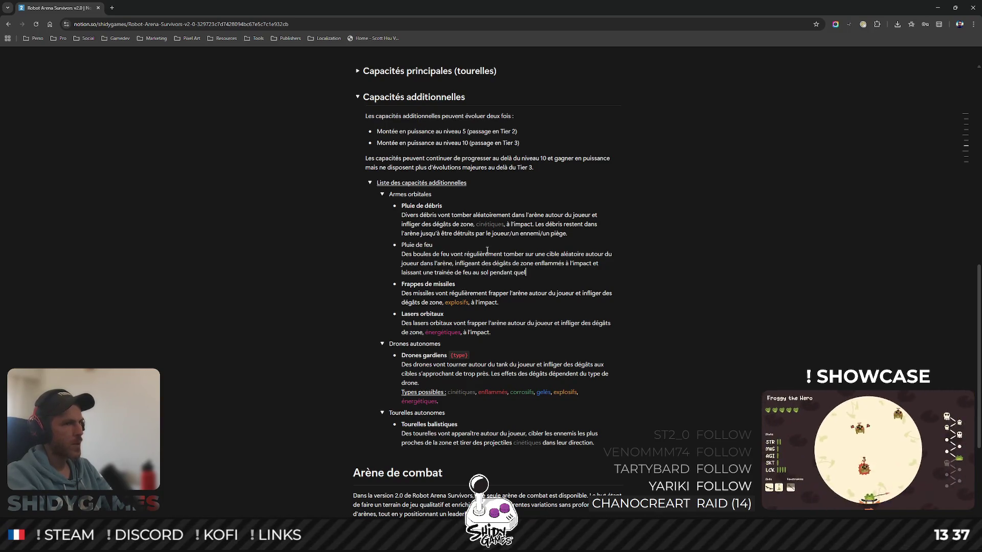
text(ques secondes.)
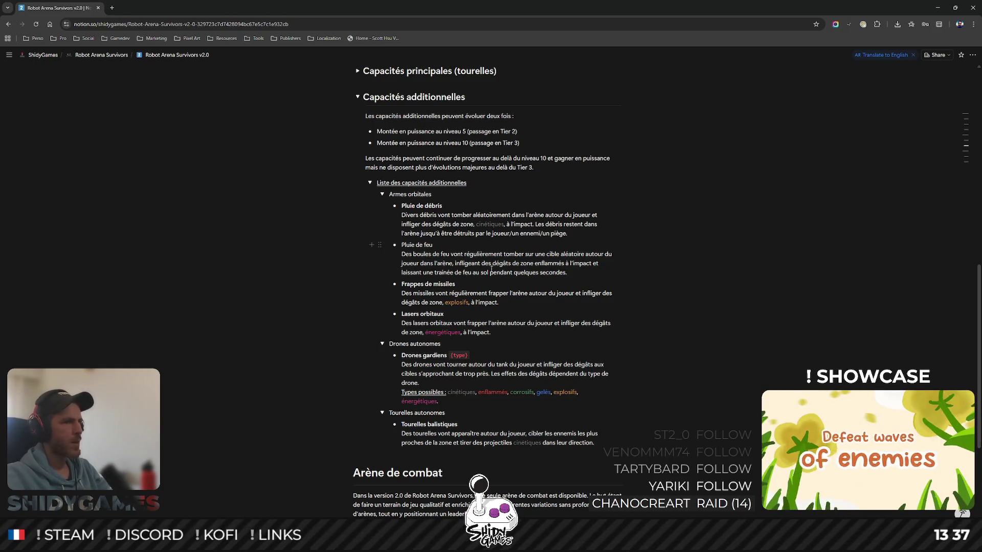
key(ctrl+shift+Right)
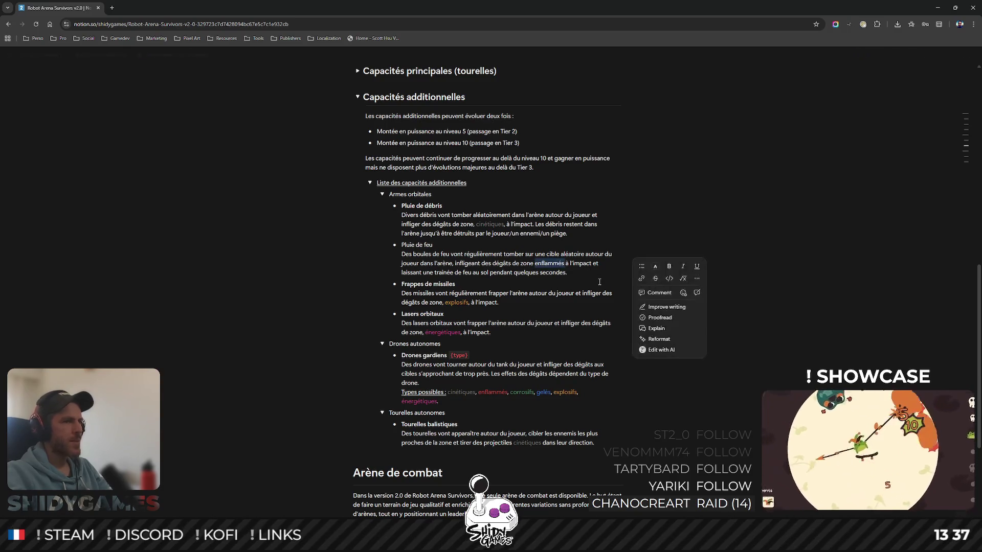
- Colour 'enflammés' red and select 'Pluie' in the first heading to rename it
click(669, 268)
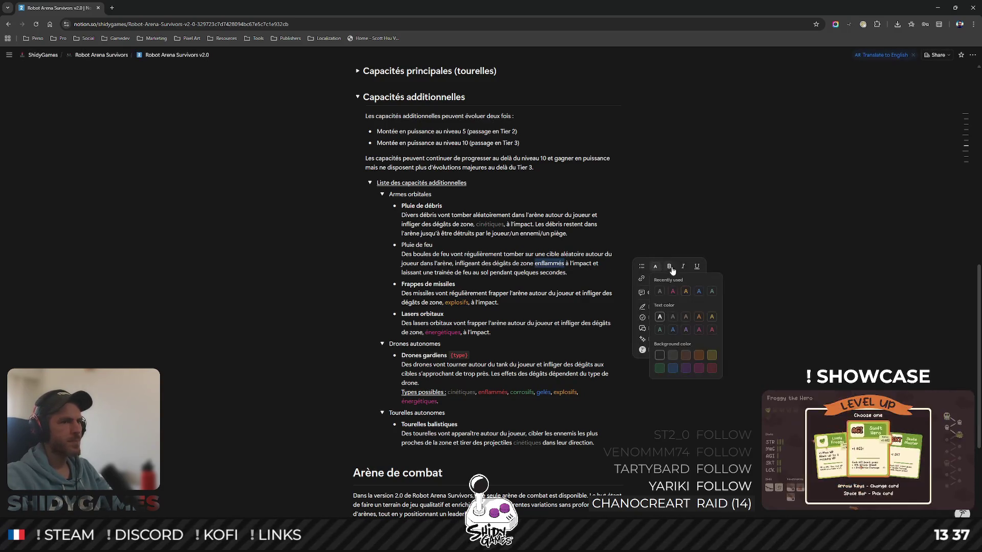
click(698, 330)
click(438, 244)
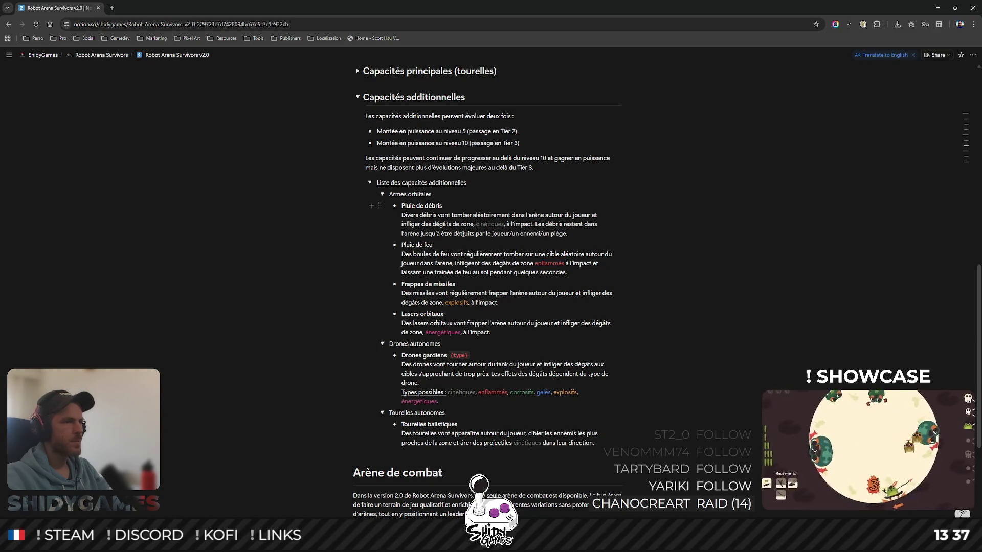
drag(438, 244, 401, 244)
right_click(437, 253)
click(745, 228)
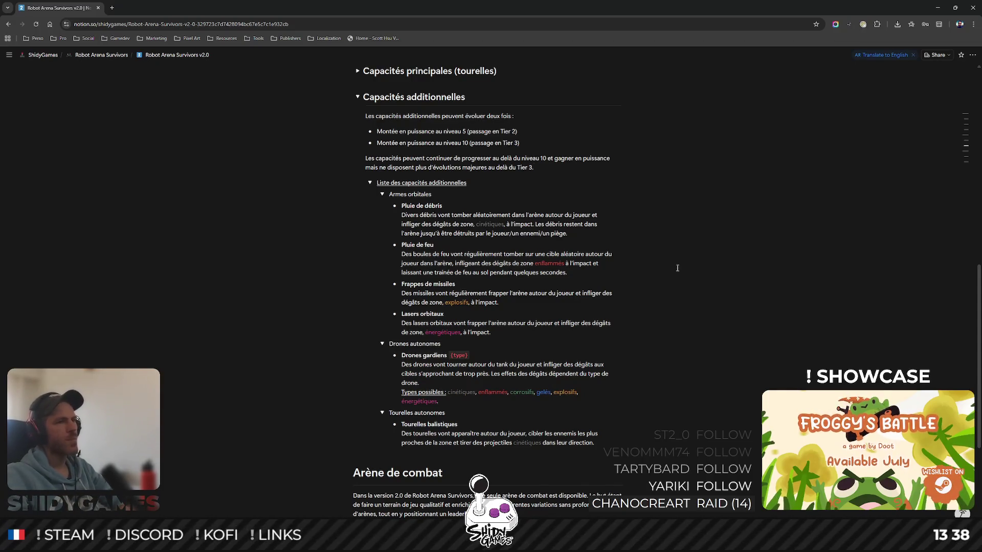
double_click(407, 205)
text(Jet)
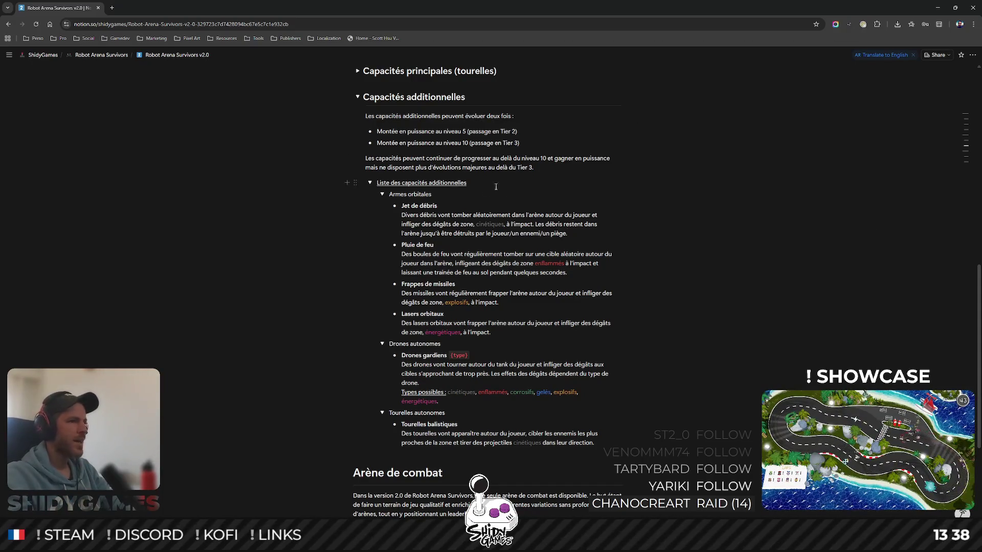
- Retitle the first weapon 'Largage de débris' and add '(pièces, caisses...)' as example debris
double_click(404, 205)
text(Larguage)
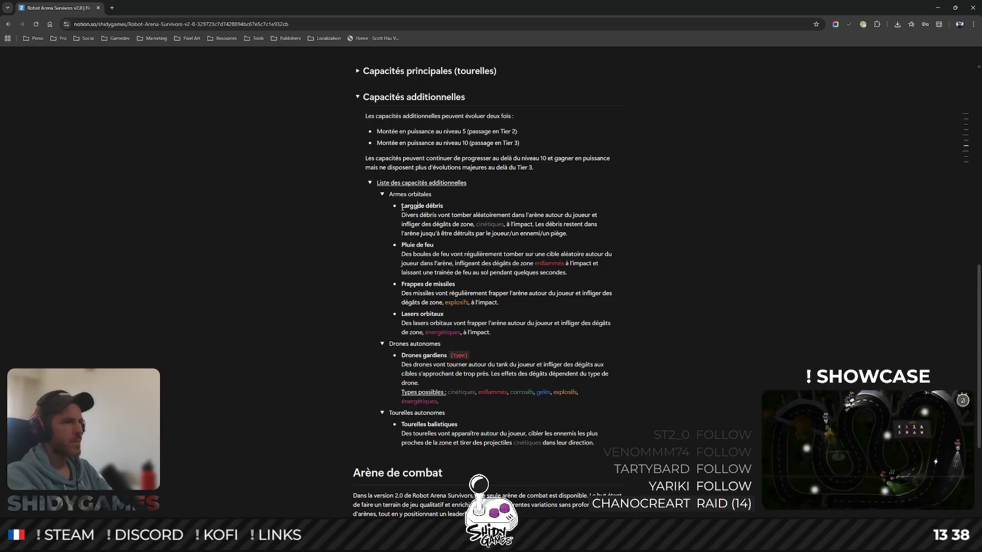
text( de)
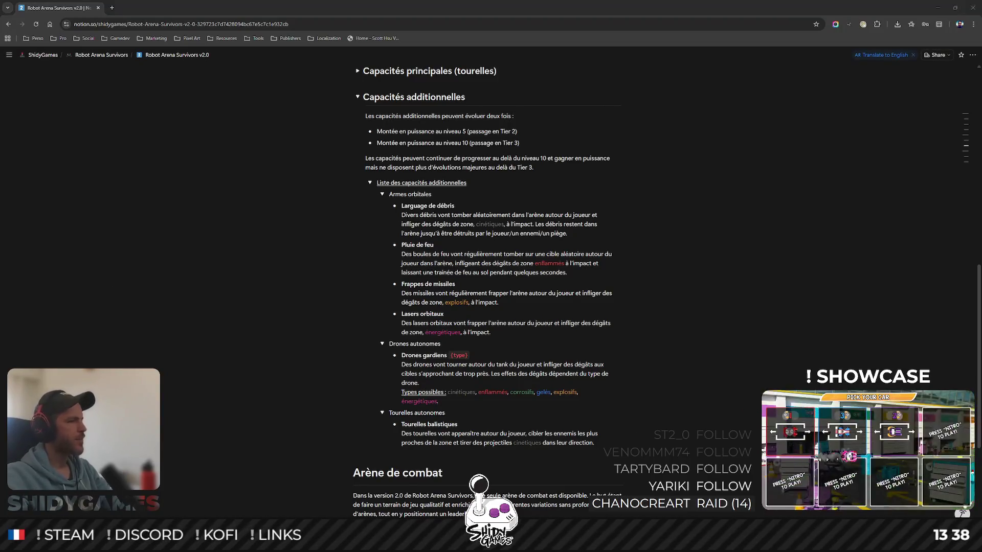
key(alt+Tab)
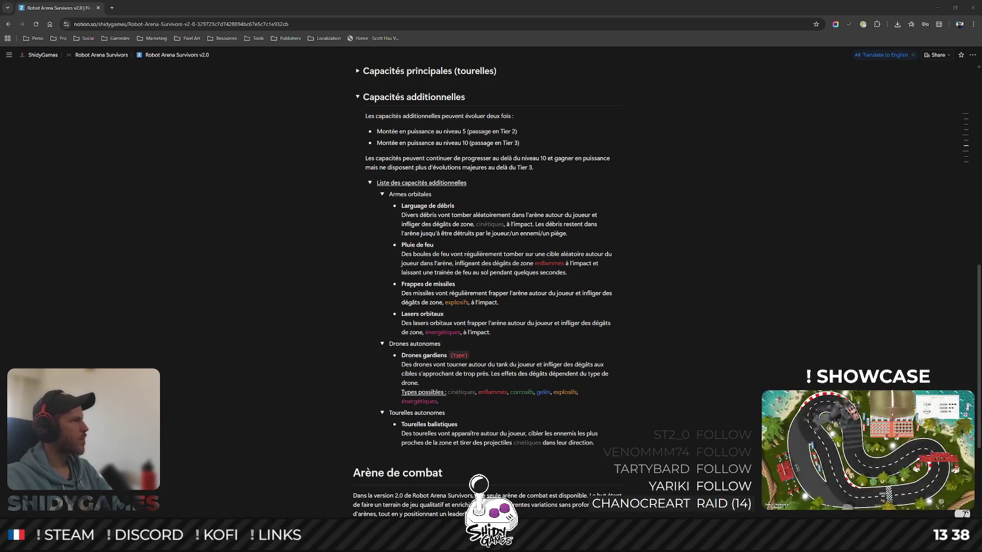
click(429, 206)
key(BackSpace)
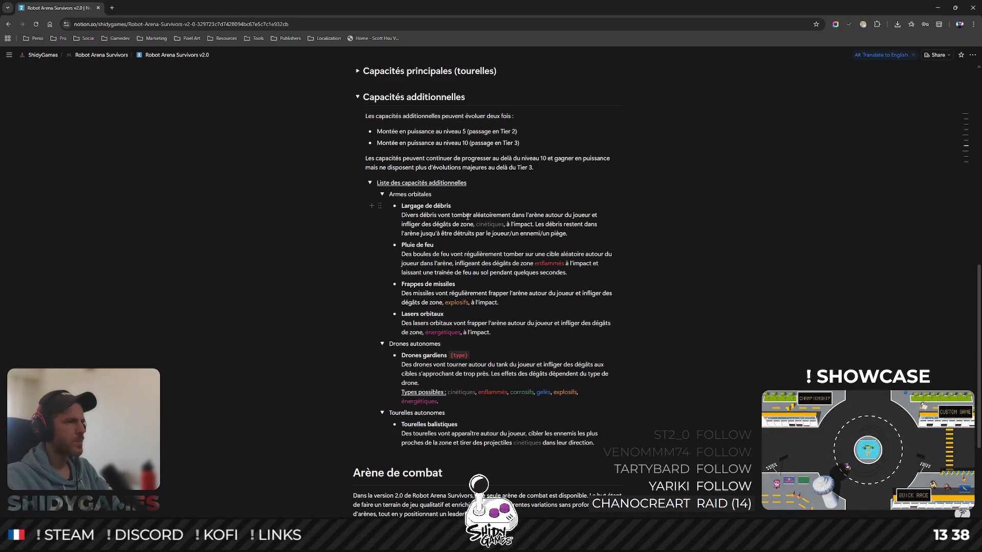
text((p)
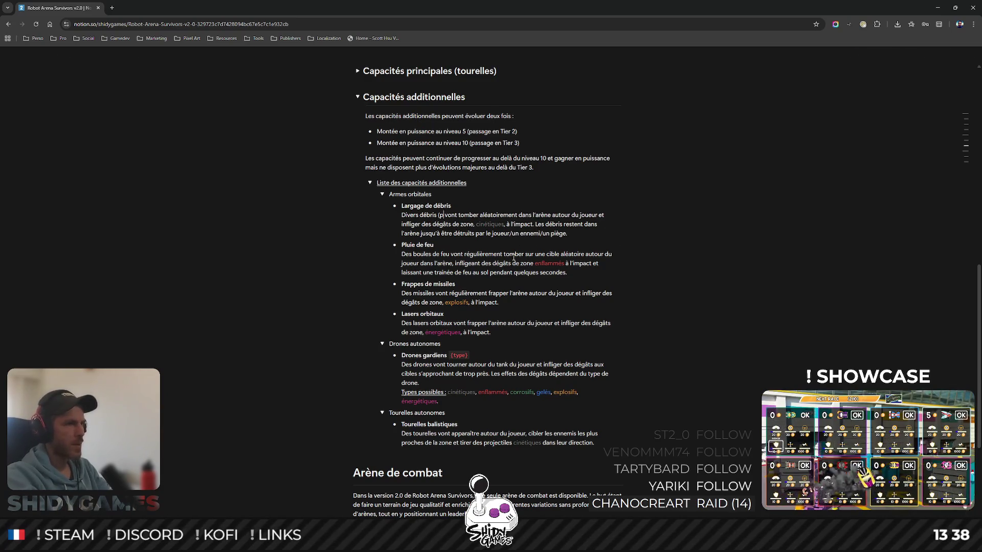
text(ièces, caisses)
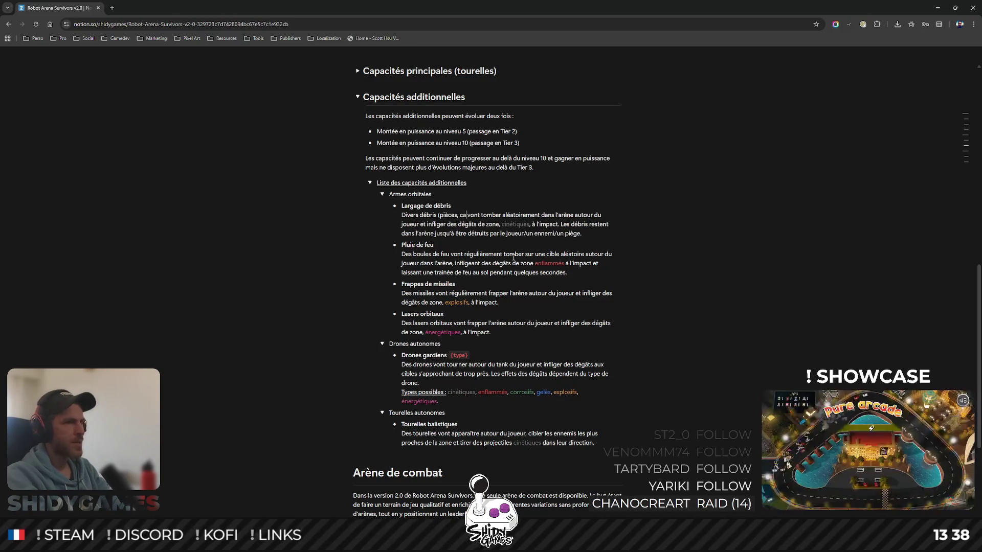
text(...))
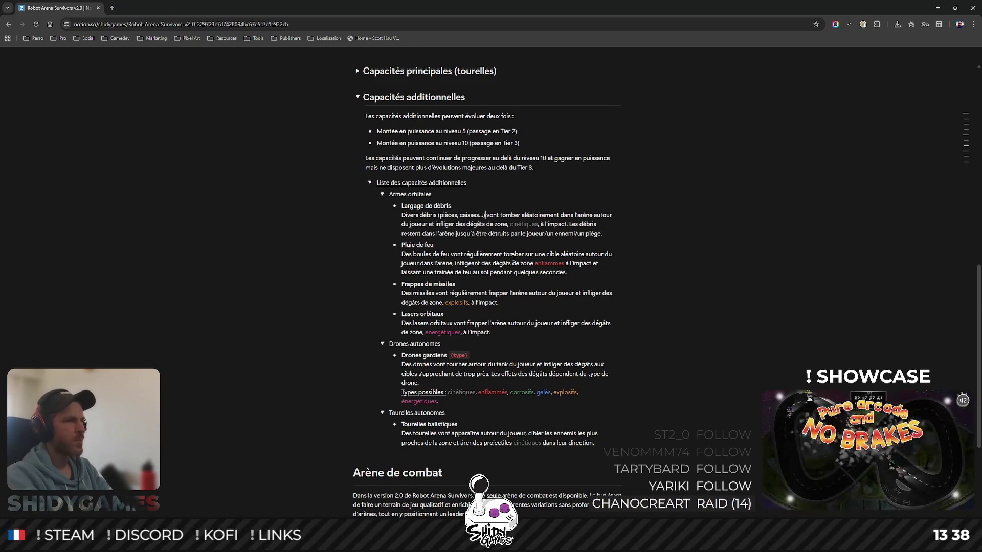
scroll(523, 259, down, 3)
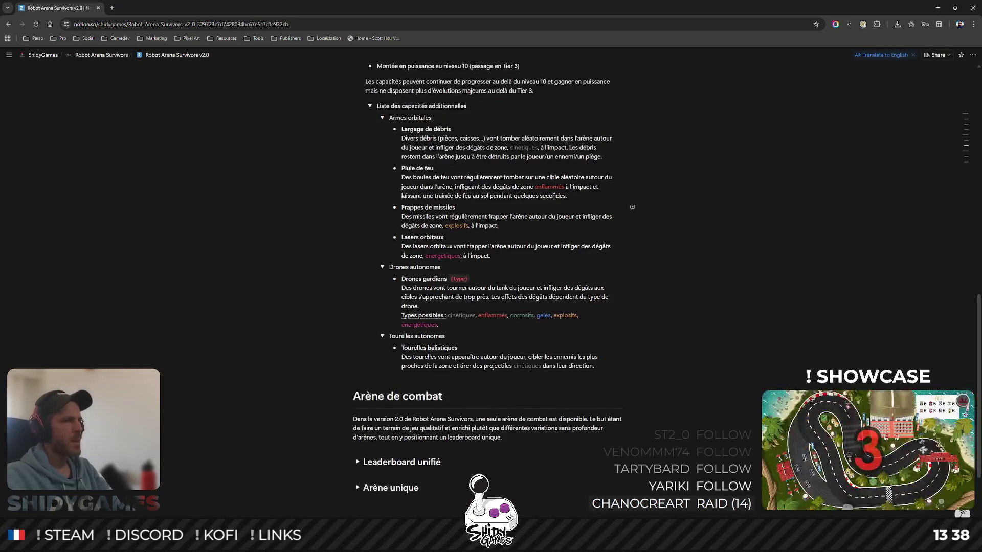
scroll(528, 218, up, 2)
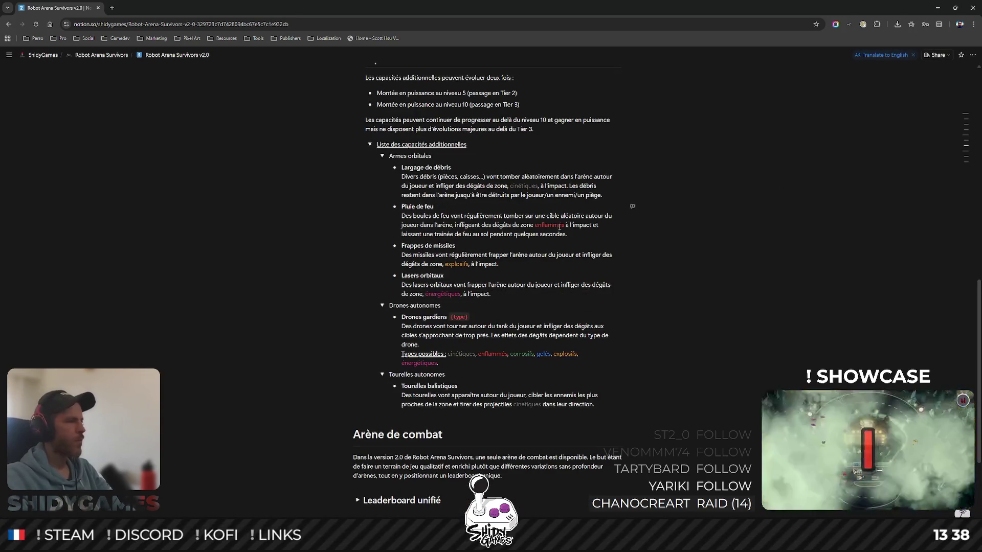
- Add a 'Pluie acide' bullet after Pluie de feu, fix its typo and begin its description 'Des boules d'acide vont'
click(601, 234)
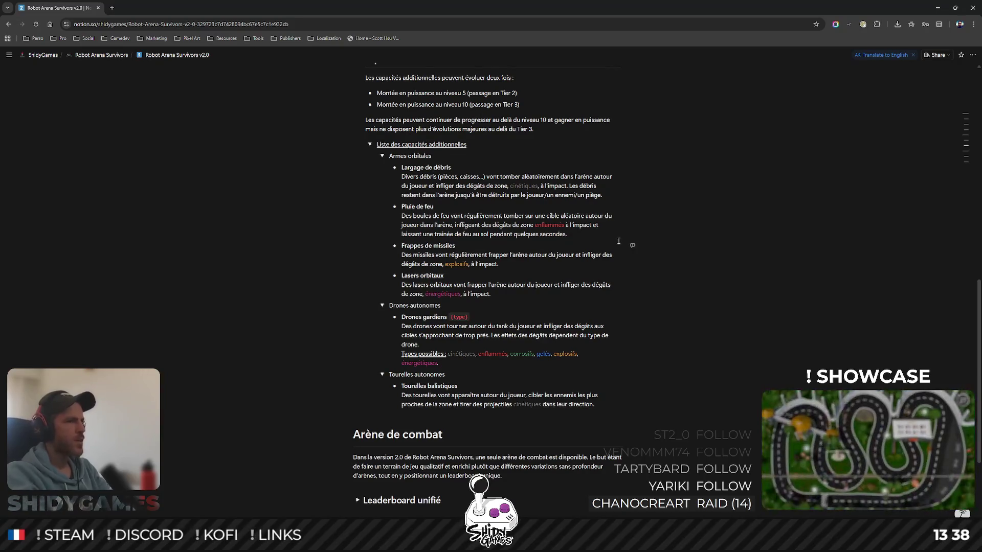
key(Return)
text(Pluie acice)
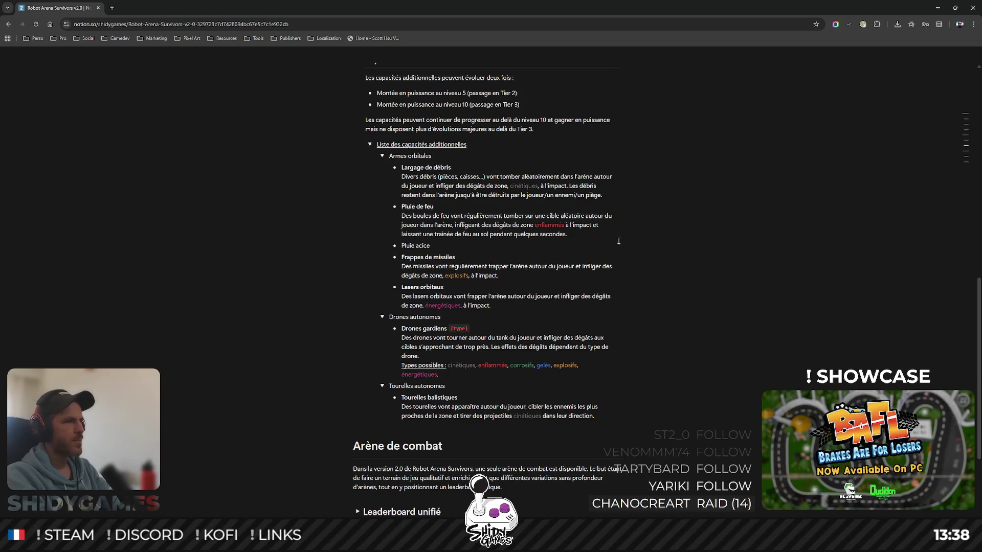
key(Return)
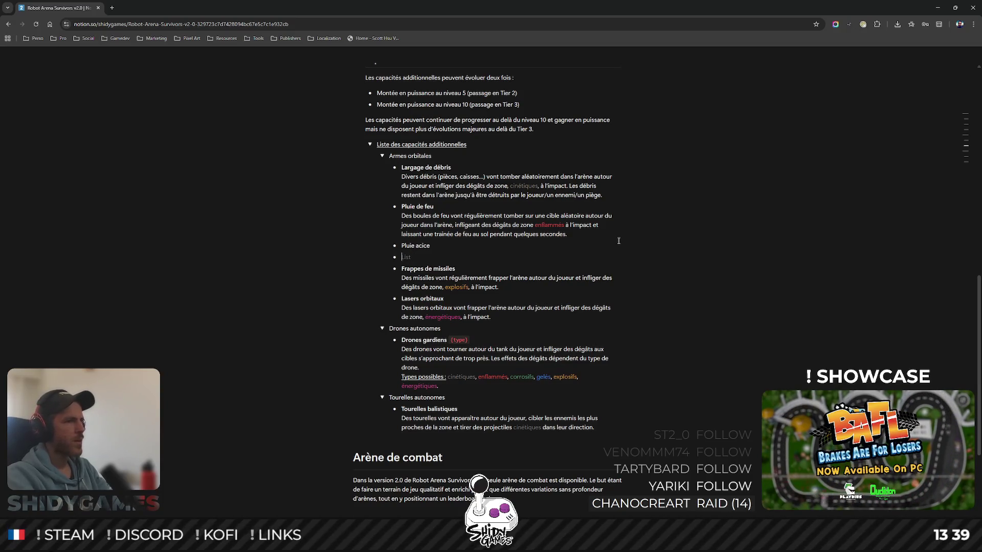
click(427, 246)
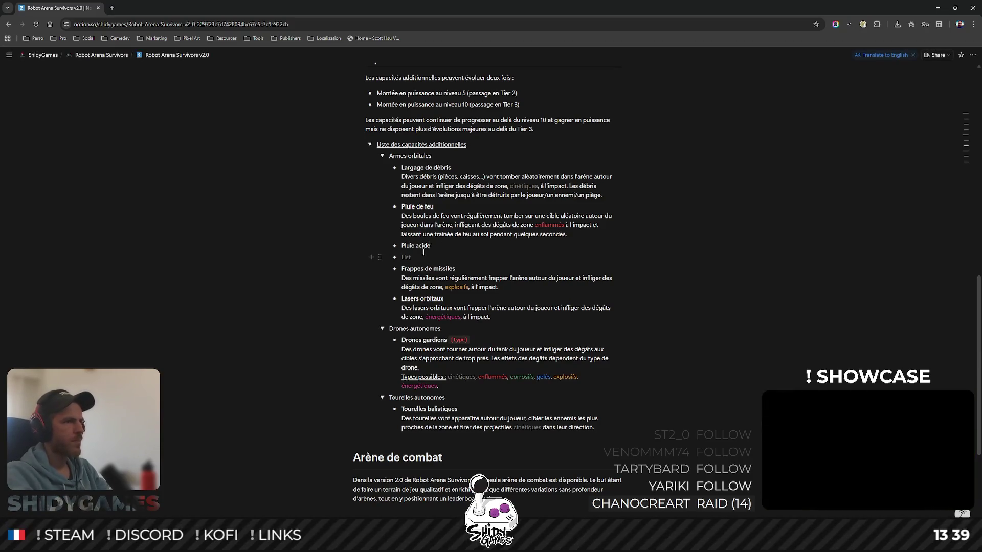
key(Return)
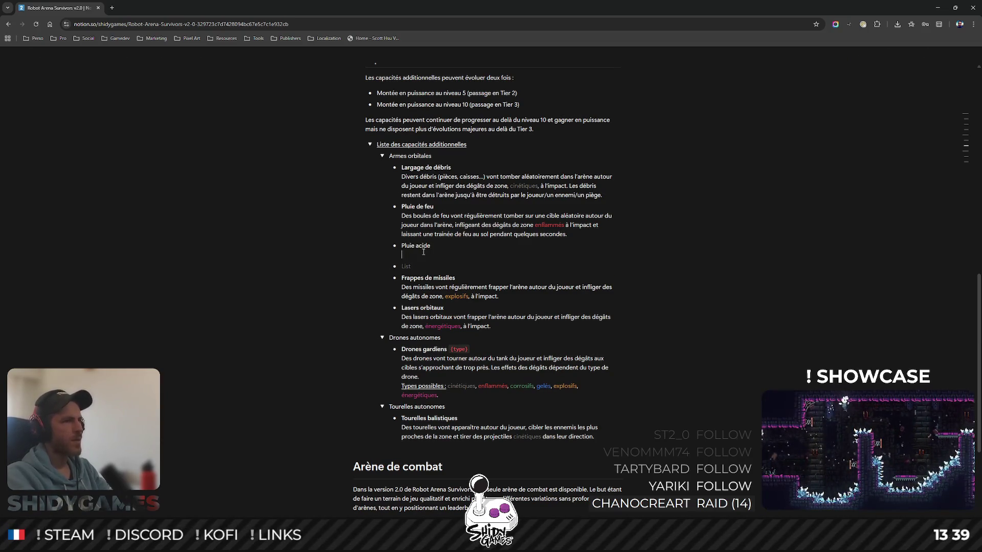
text(Des boules d'acide vont)
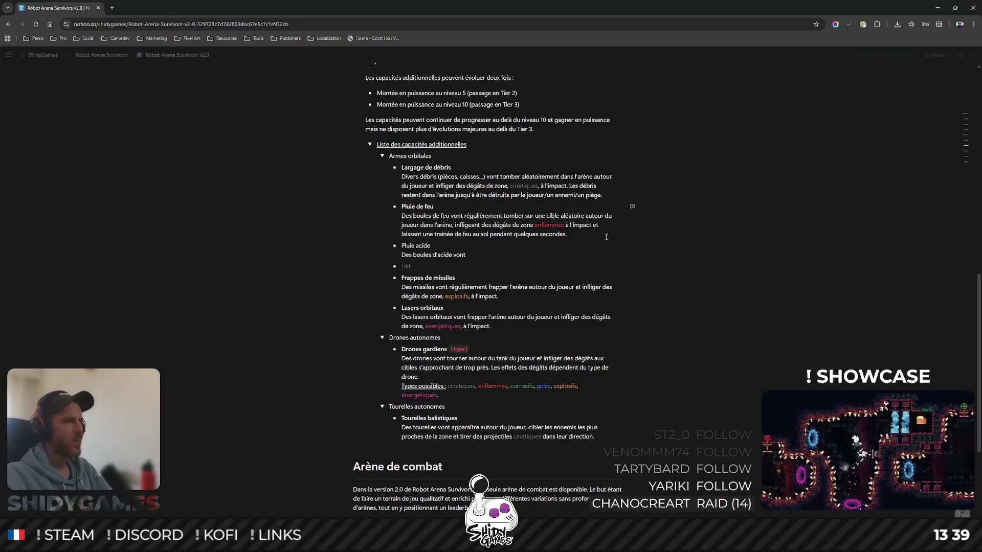
drag(567, 234, 452, 218)
- Copy the Pluie de feu description into the Pluie acide entry and select 'enflammés' to replace it
right_click(629, 208)
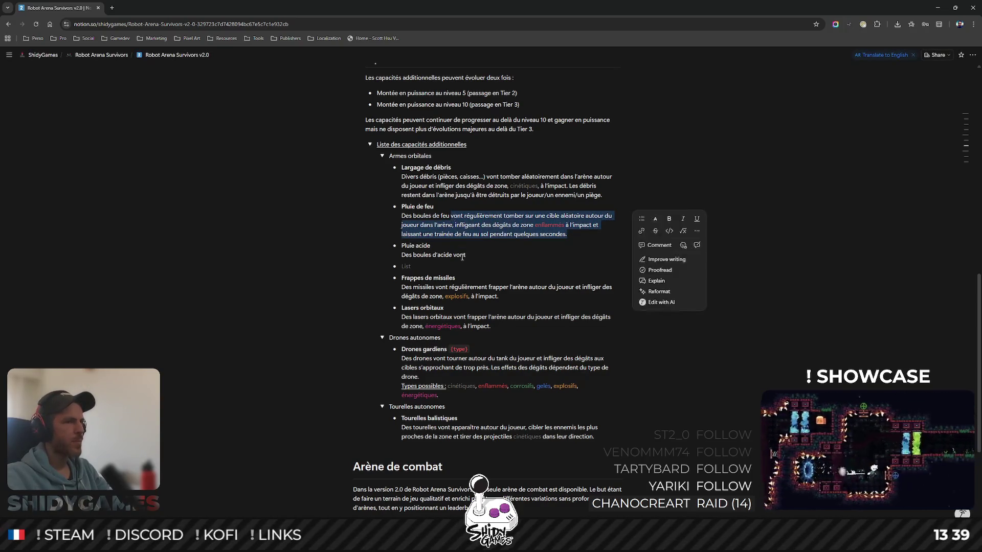
click(652, 222)
right_click(468, 262)
click(491, 285)
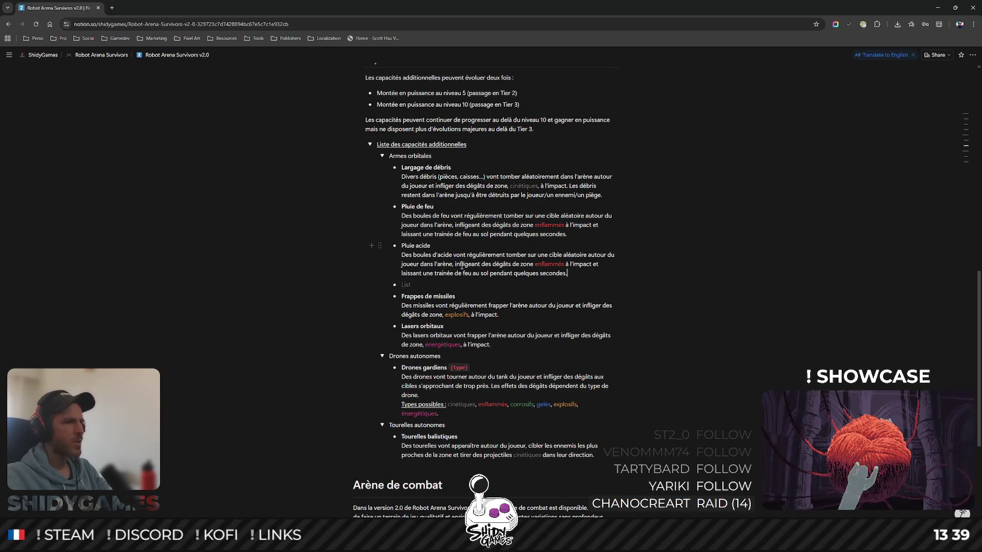
double_click(549, 263)
right_click(632, 257)
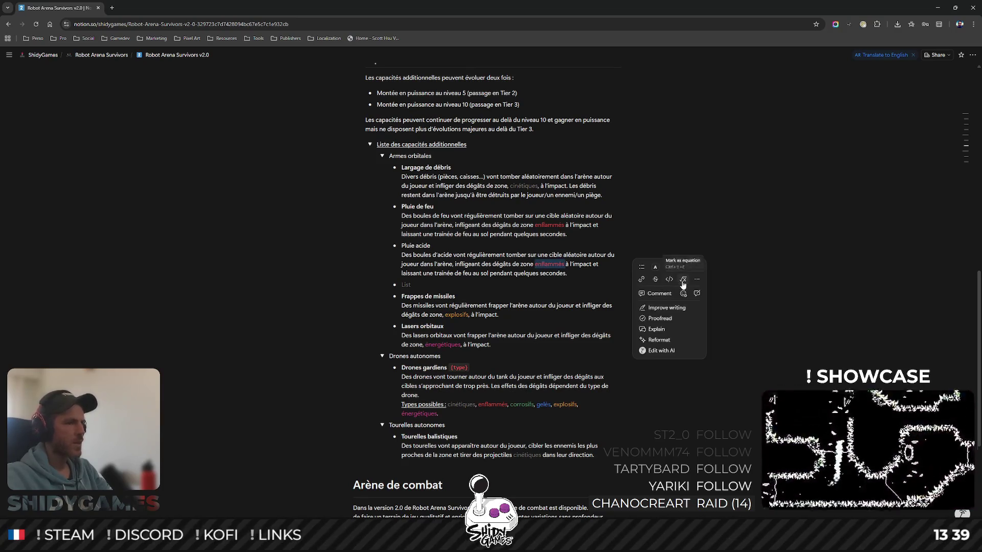
text(acides)
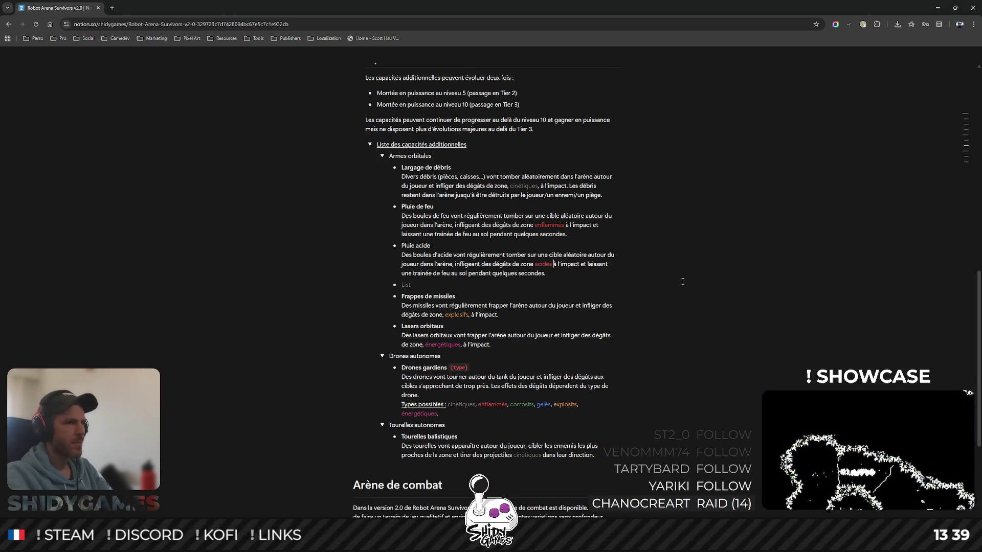
- Reword the acid description with 'acides' and 'corrosive' in green and remove 'de feu' from the trail sentence
key(ctrl+shift+Left)
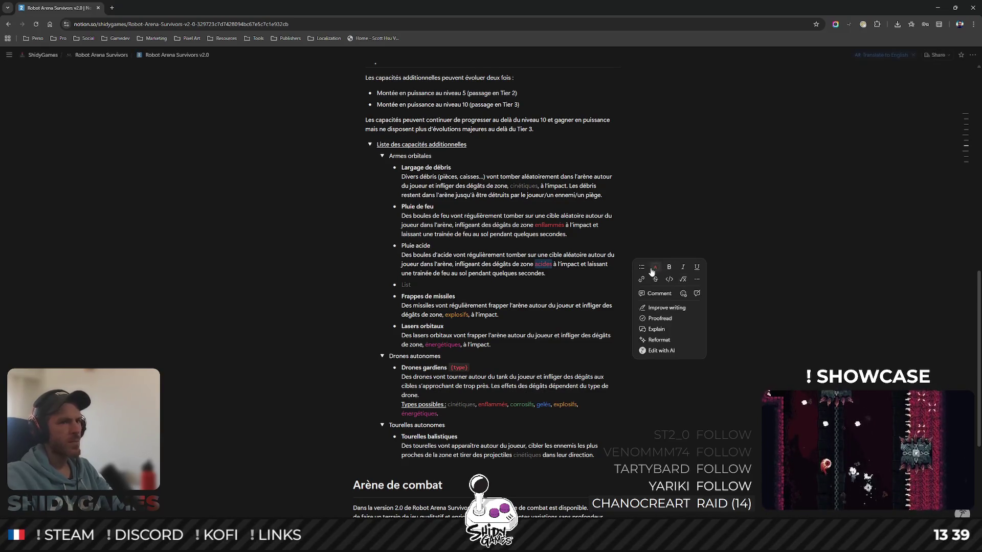
click(655, 268)
click(549, 284)
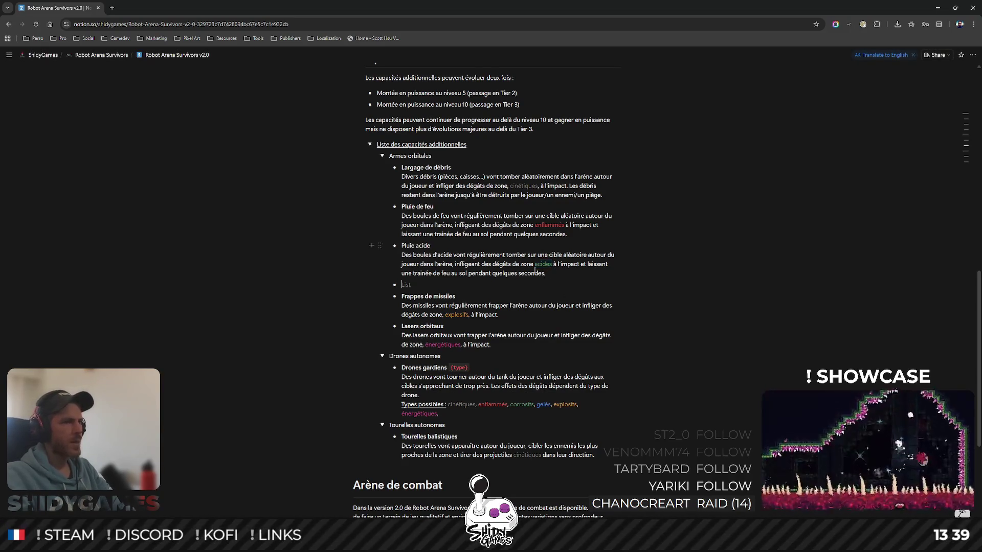
drag(438, 273, 457, 273)
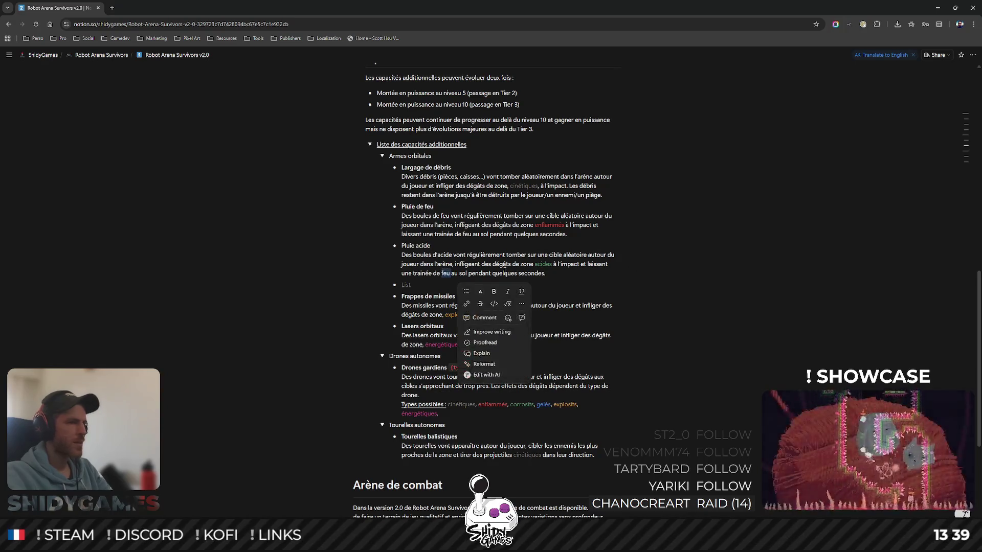
key(Delete)
text(corrosive)
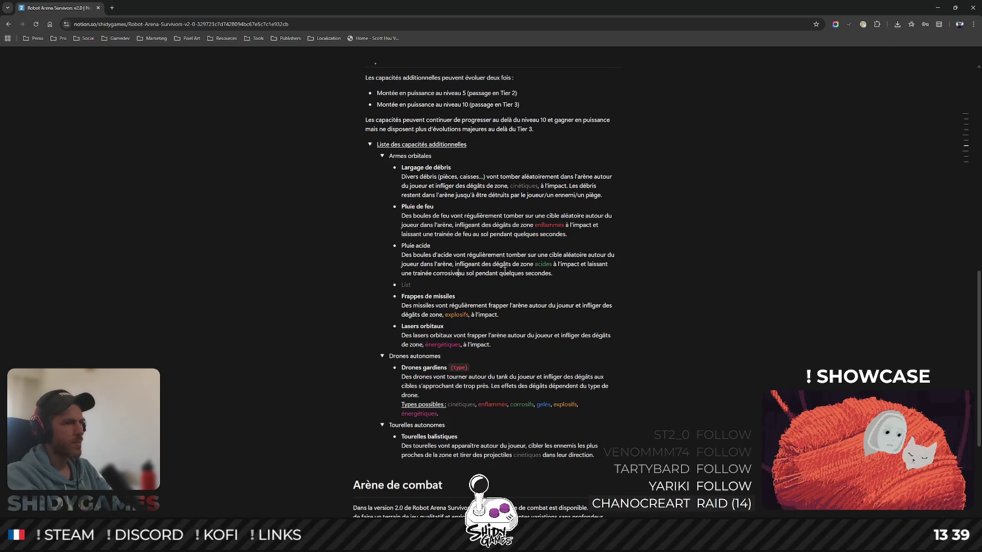
key(ctrl+shift+Left)
click(486, 291)
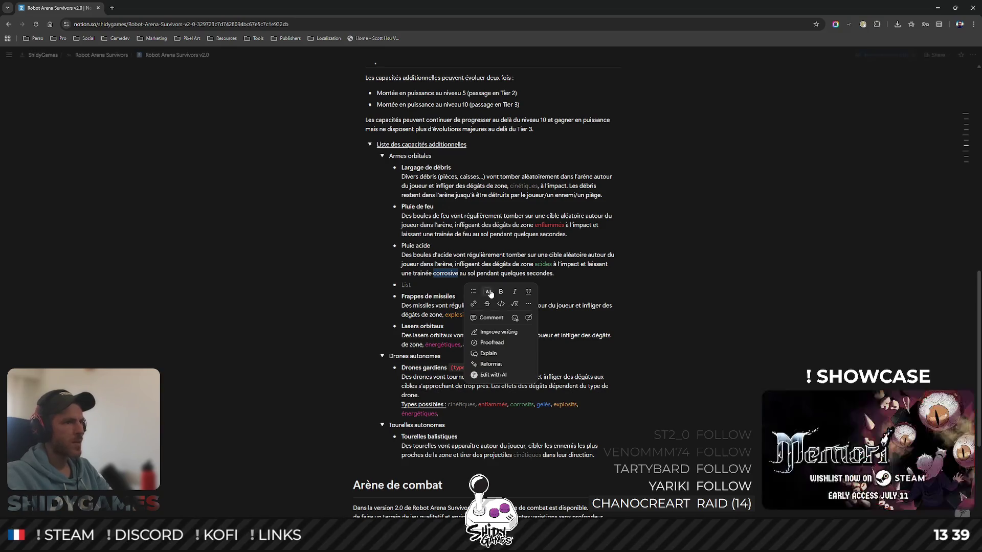
double_click(466, 233)
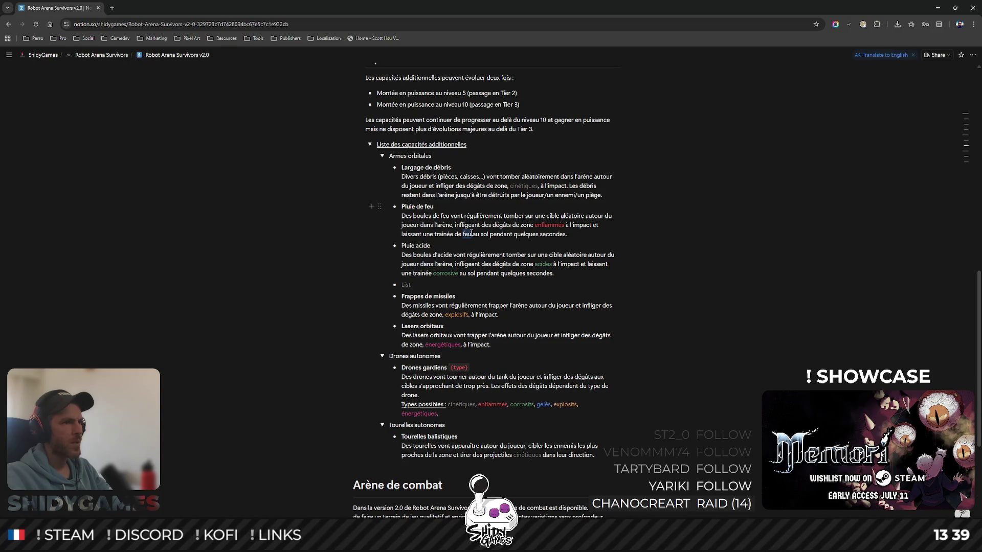
- Colour 'feu' red in the Pluie de feu trail sentence and move to the empty list item below Pluie acide
right_click(468, 233)
click(487, 253)
click(556, 317)
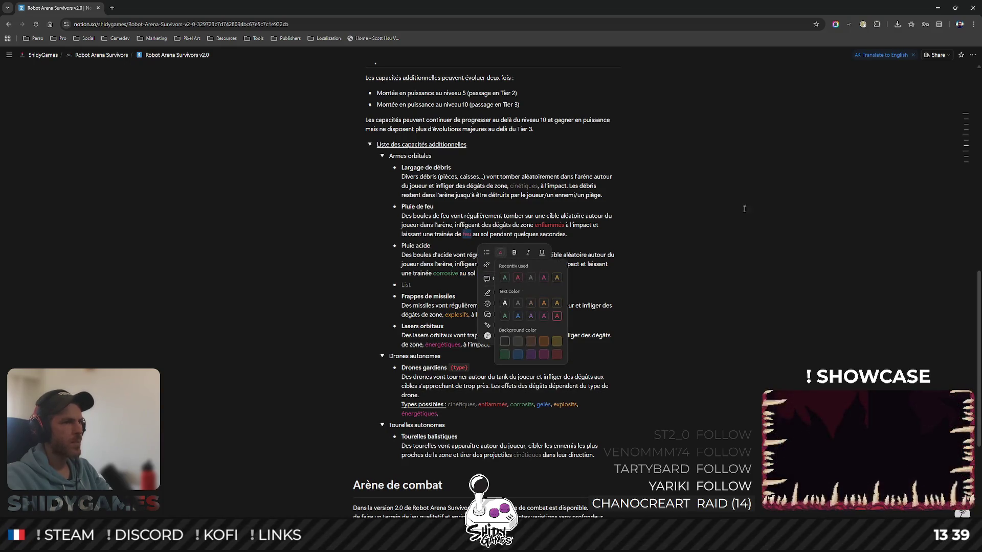
click(719, 215)
scroll(718, 214, down, 2)
scroll(747, 189, up, 1)
scroll(747, 189, up, 2)
scroll(749, 199, down, 1)
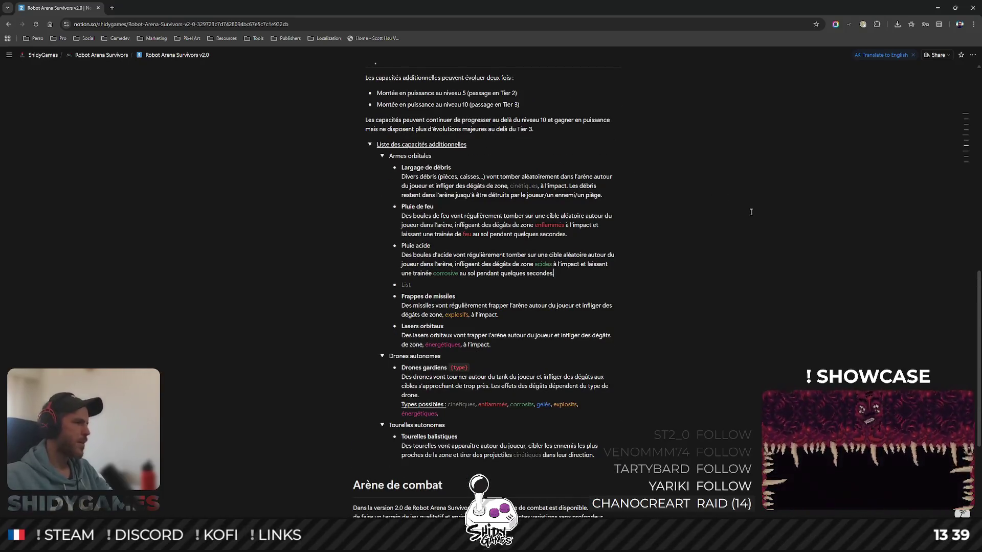
mouse_move(415, 246)
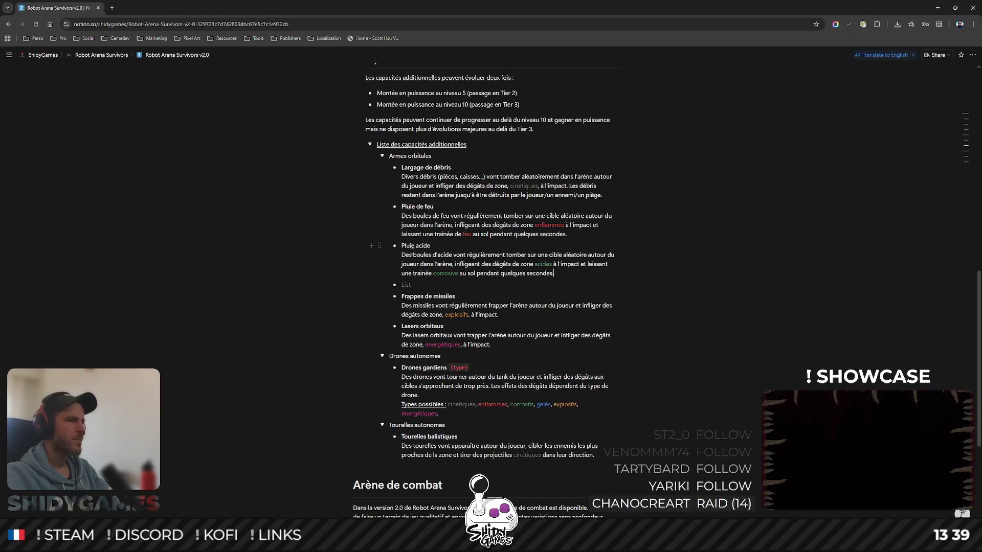
double_click(422, 245)
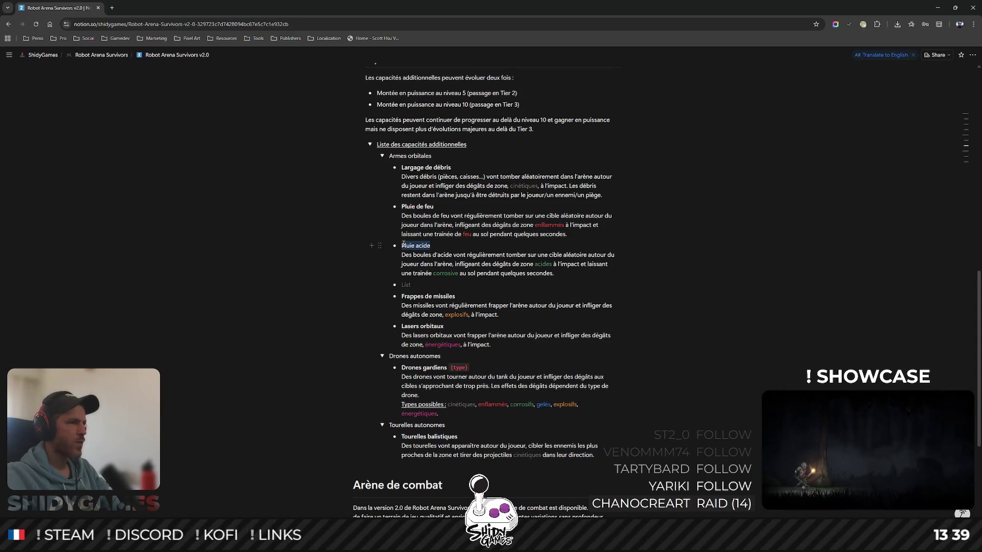
right_click(414, 244)
click(735, 177)
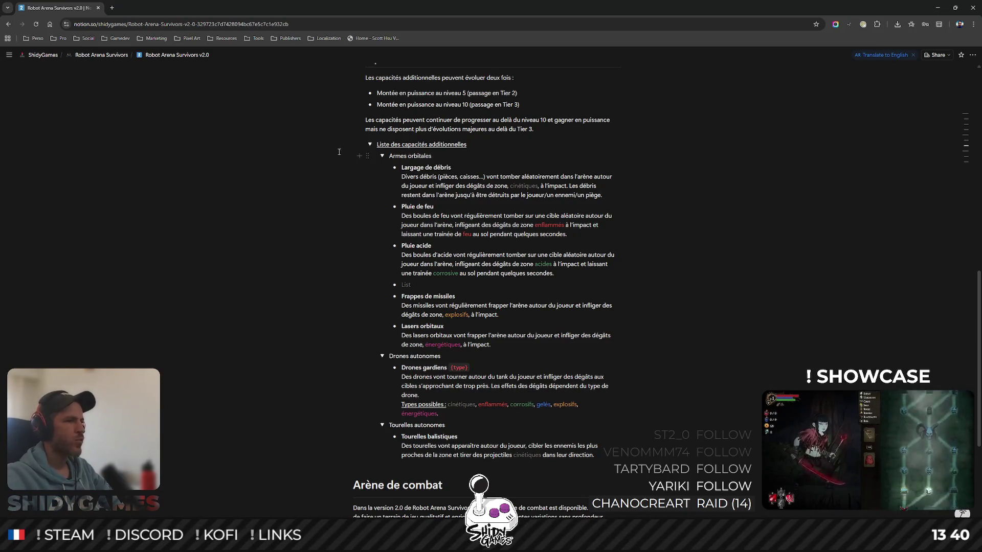
click(413, 283)
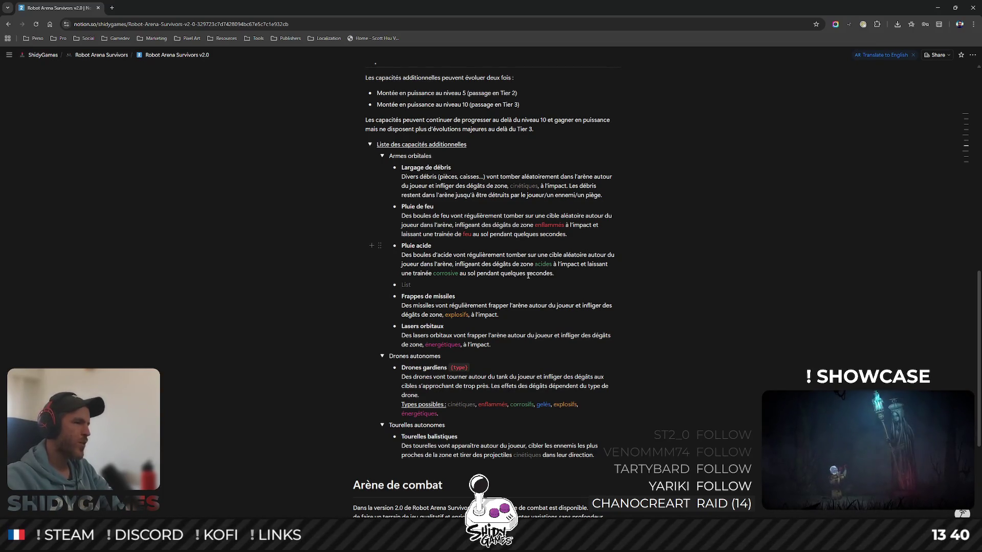
text(Pluie de neige)
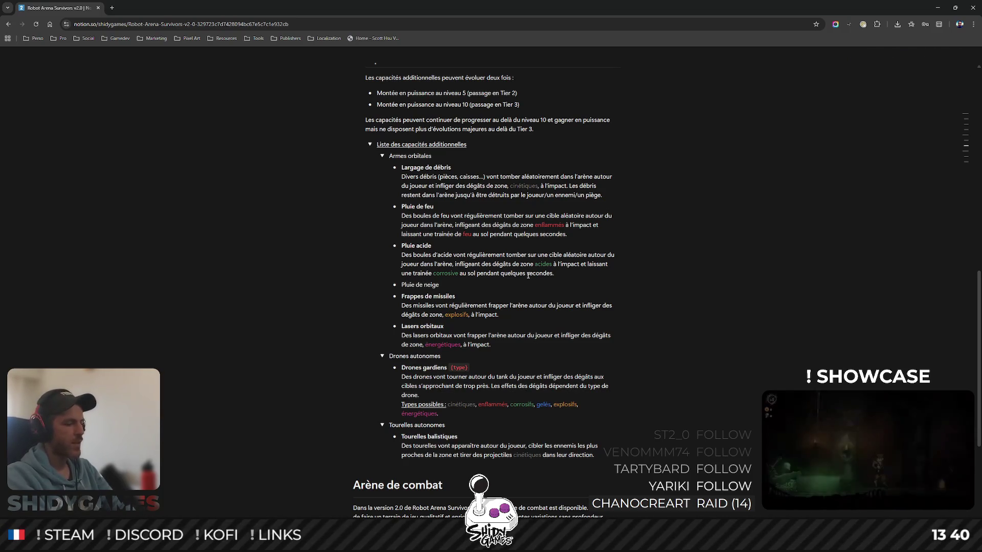
- Start the Pluie de neige description line and select the word feu in Pluie de feu
key(shift+Return)
text(Des bou)
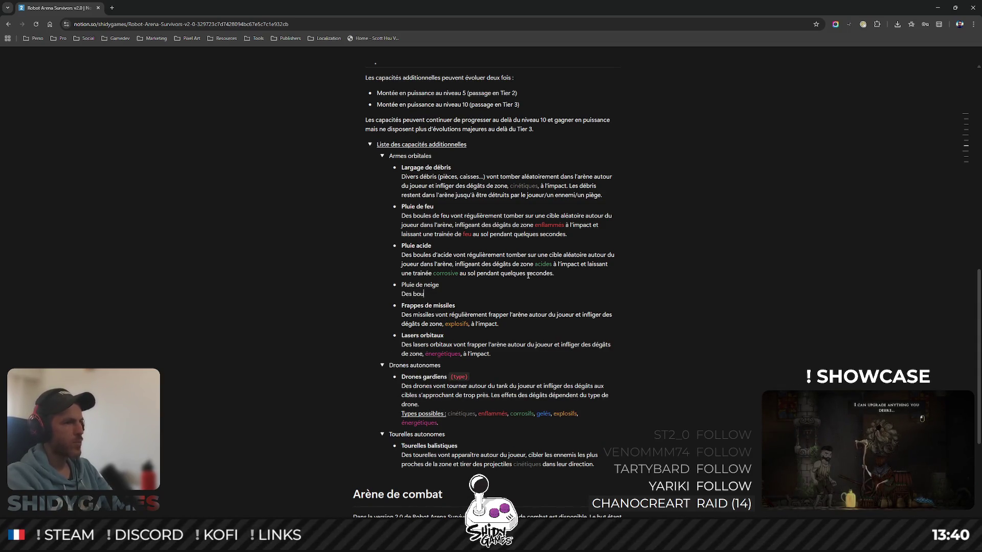
text(les de)
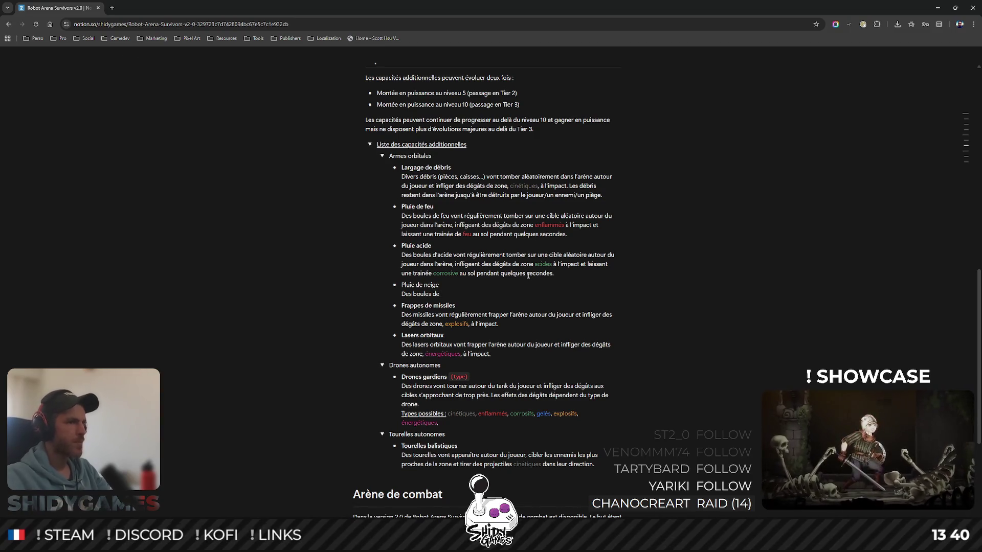
double_click(446, 216)
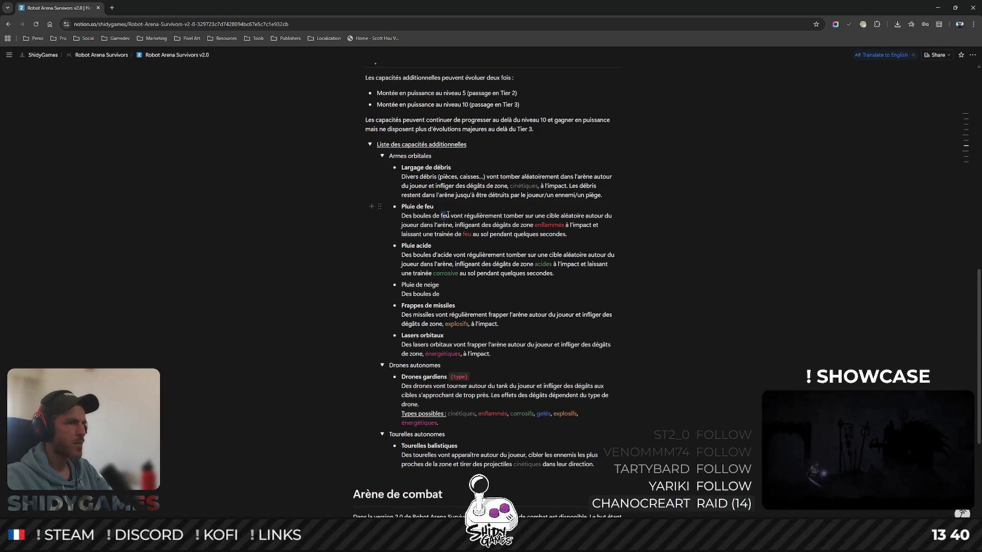
- Colour feu red in the Pluie de feu description and acide green in Pluie acide
right_click(449, 216)
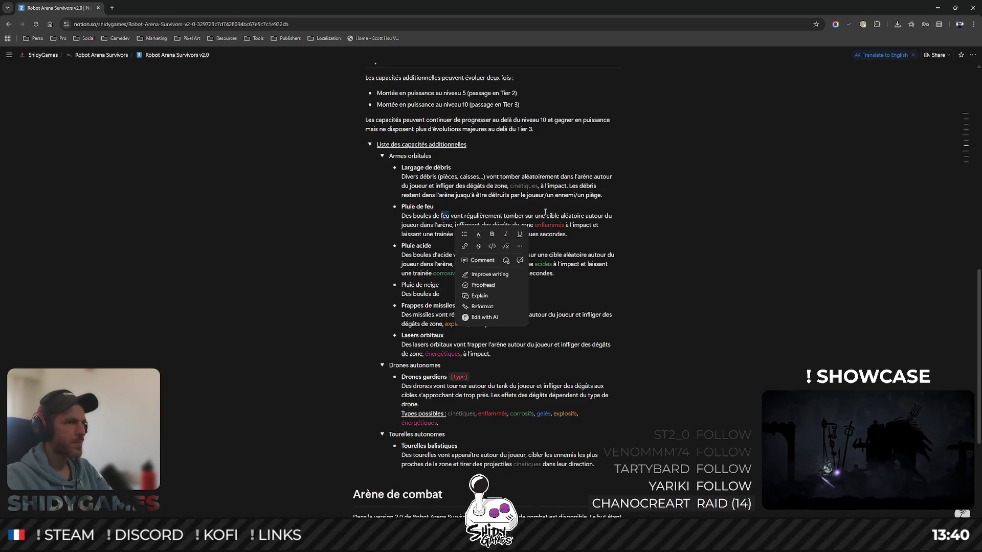
click(477, 234)
click(482, 259)
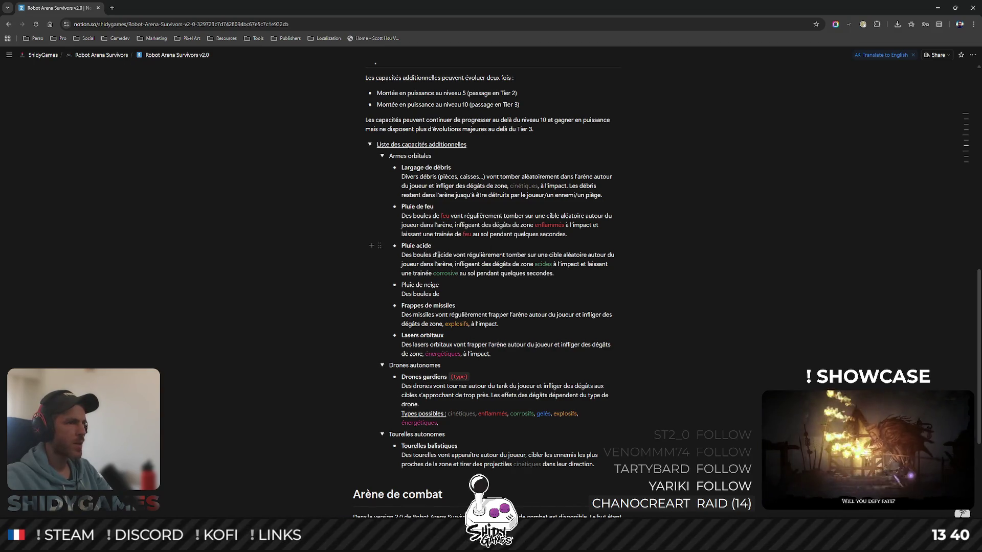
double_click(444, 255)
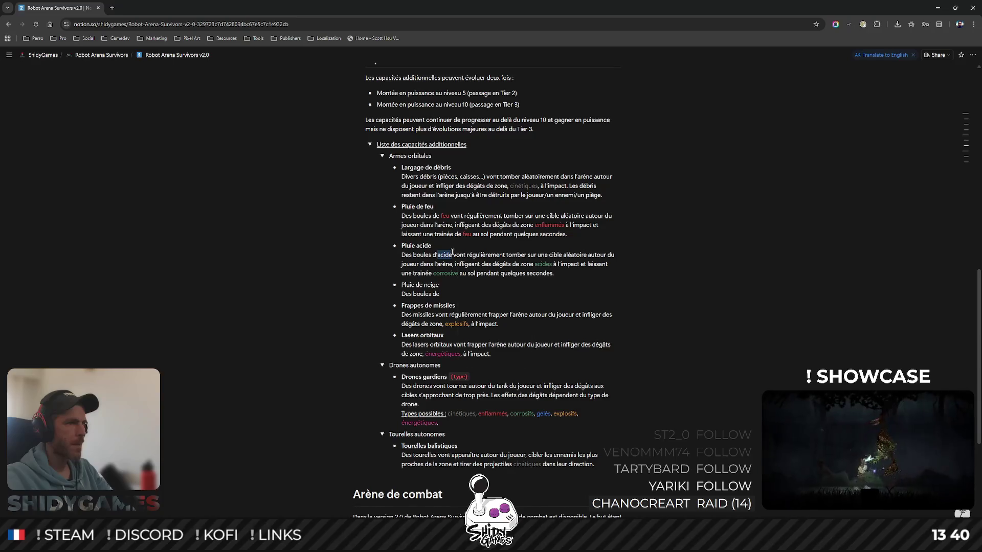
right_click(452, 253)
click(480, 273)
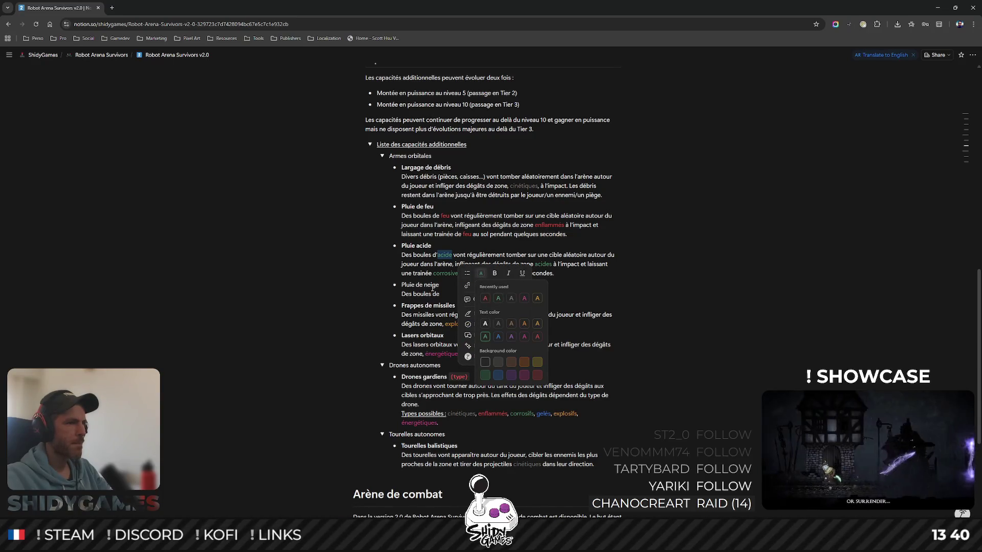
click(485, 298)
text(ont régulie)
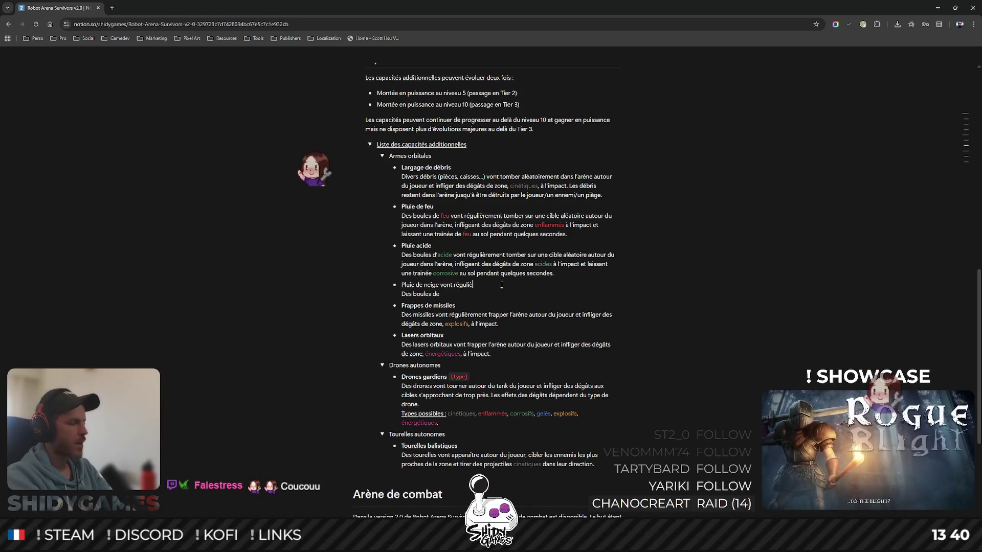
text(rement tomber sur)
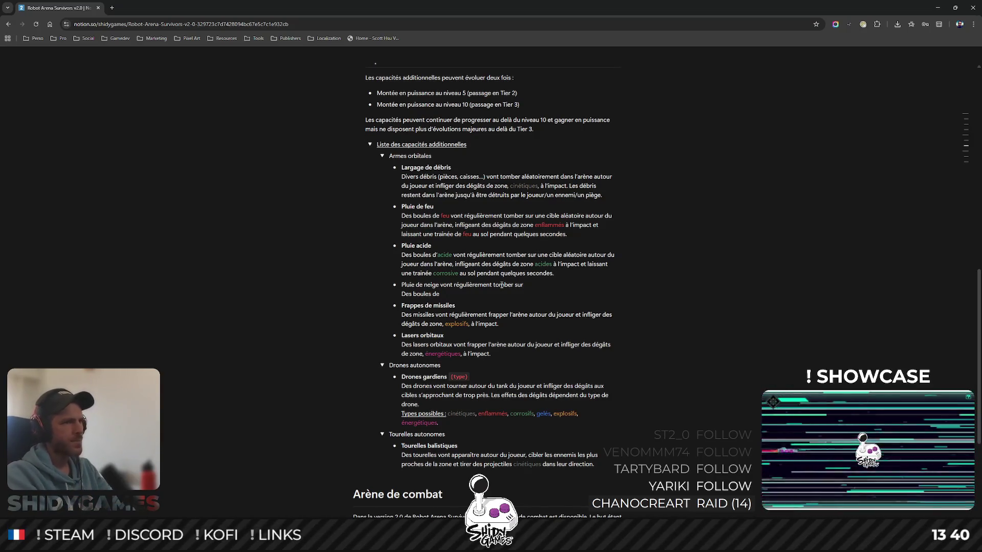
text(une ci)
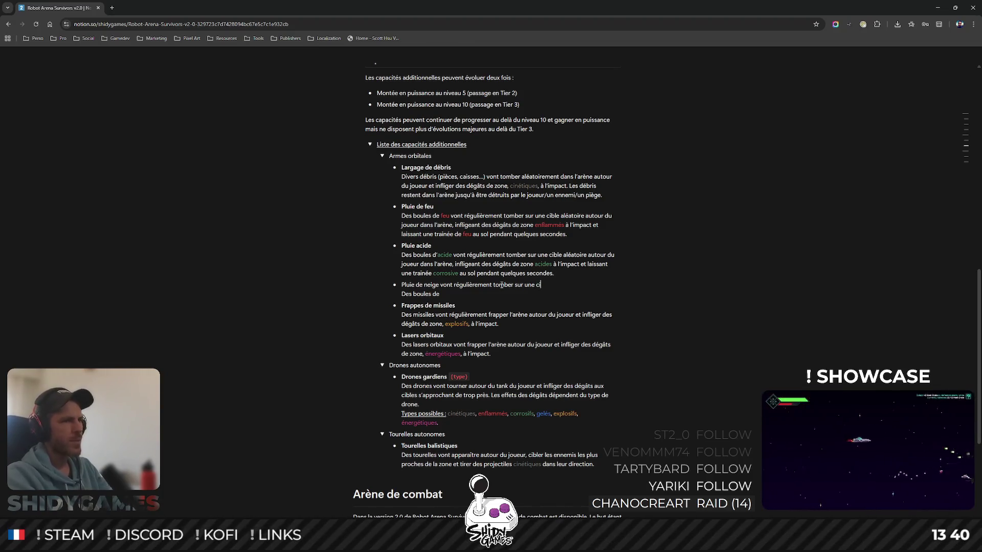
text(ble aléatoire)
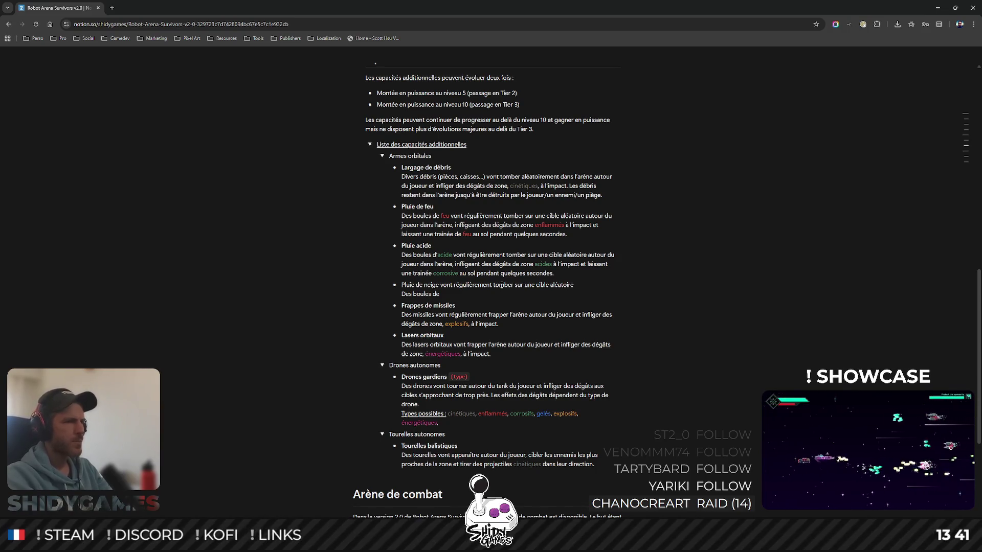
text(u )
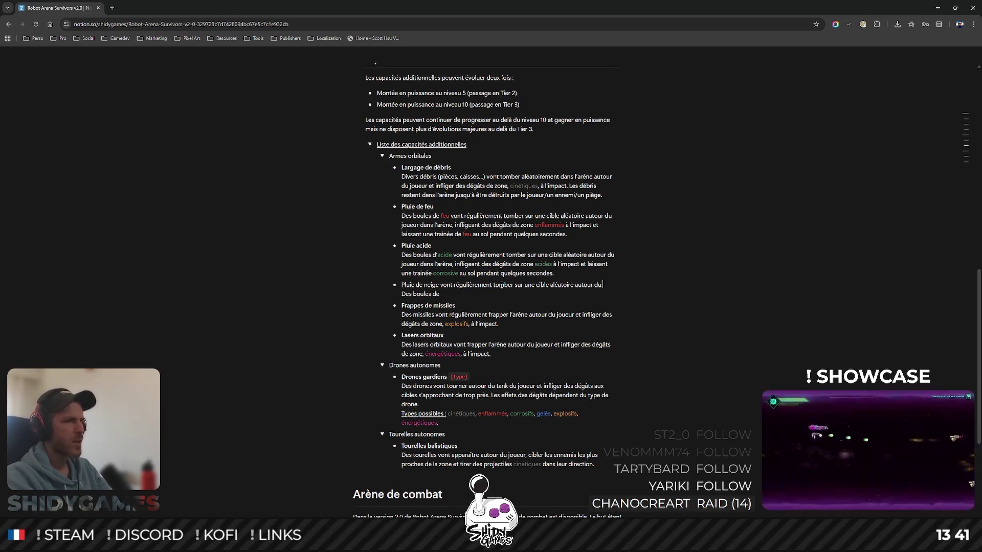
text(joueur d)
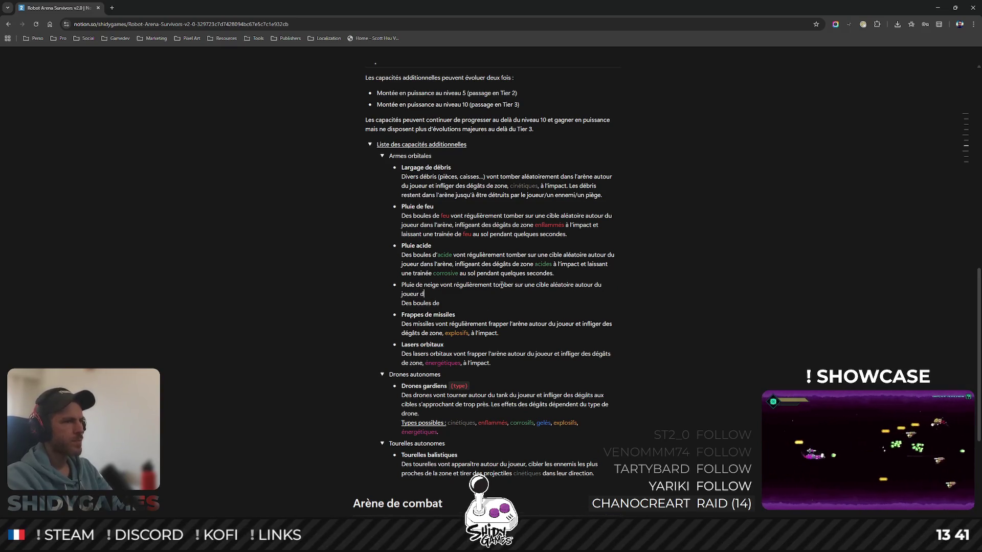
text(ans l'arène, infligeant)
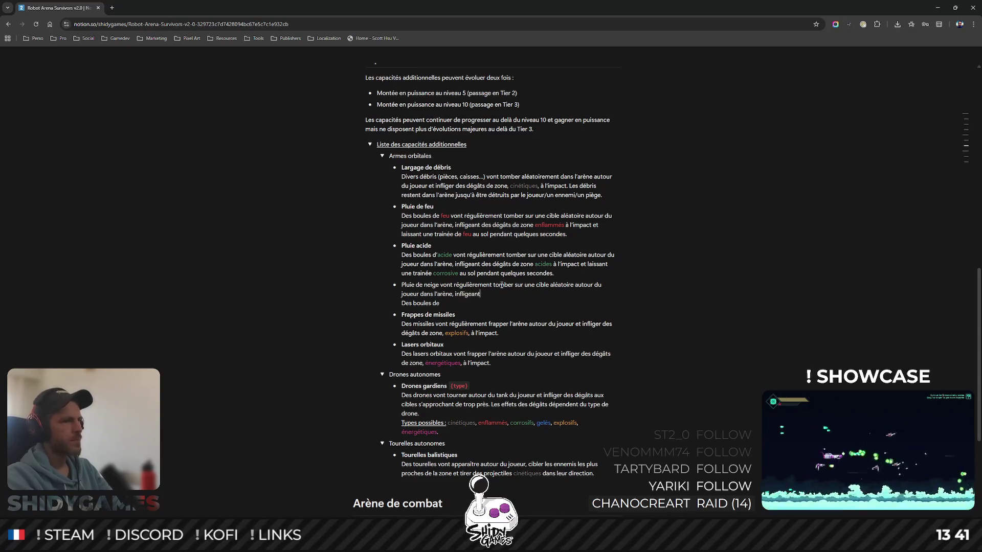
text( des dégâts de zone gelés à l)
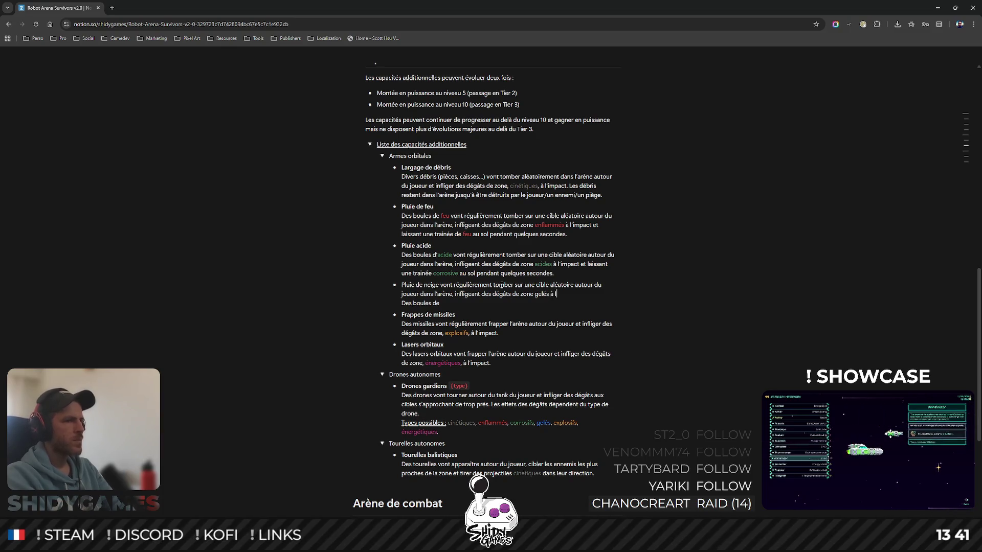
text('impact et lai)
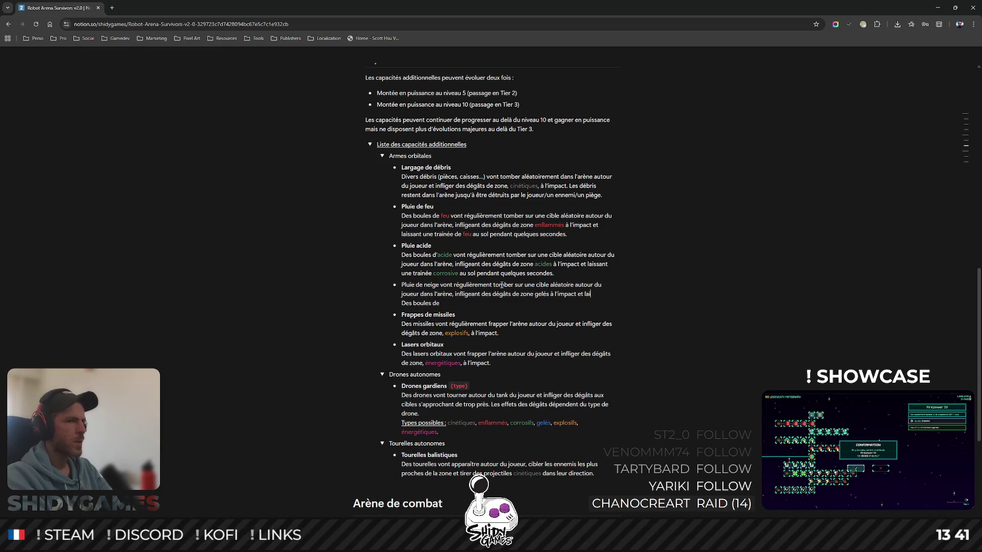
text(nt une)
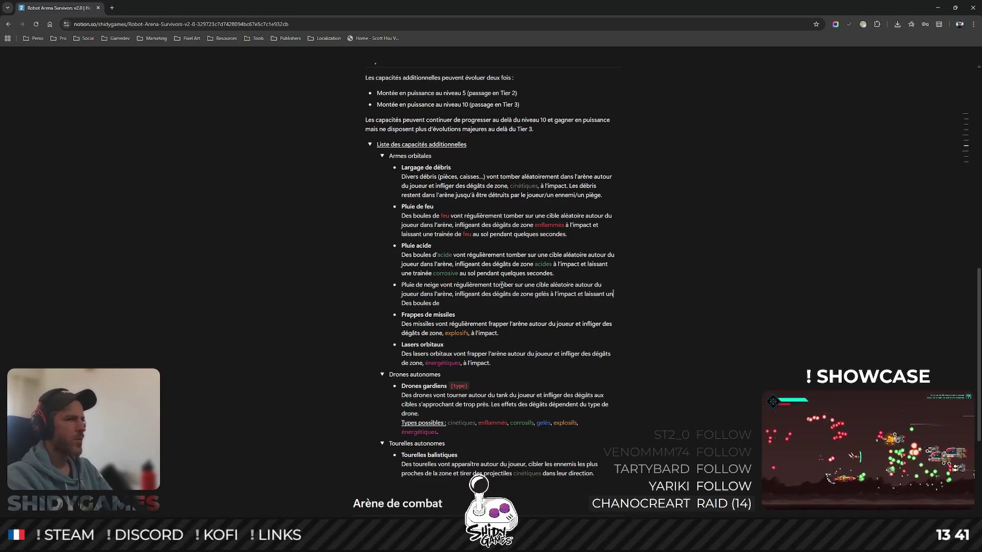
- Clean up the Pluie de neige snowball description, removing the leftover 'Des boules de' fragment
key(BackSpace)
key(BackSpace)
key(BackSpace)
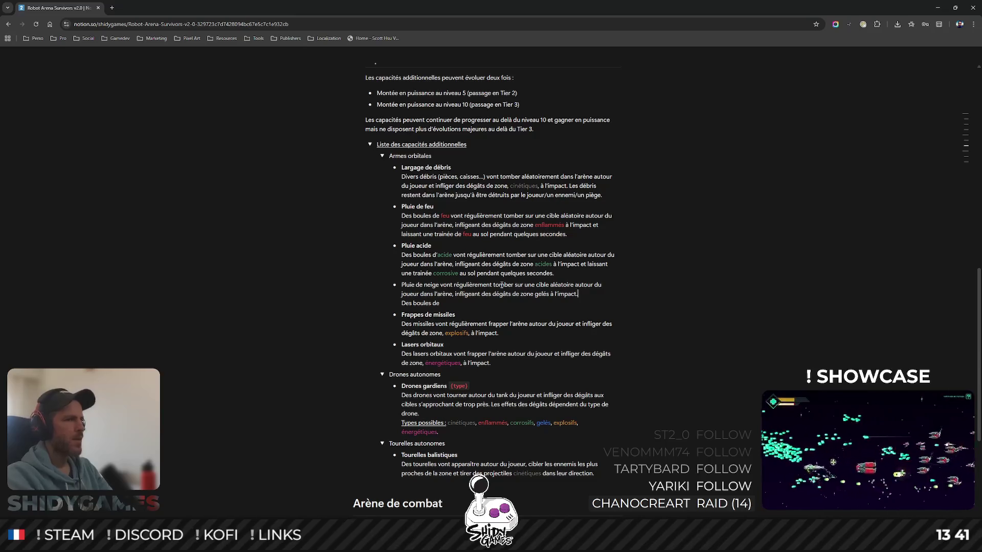
drag(449, 304, 407, 303)
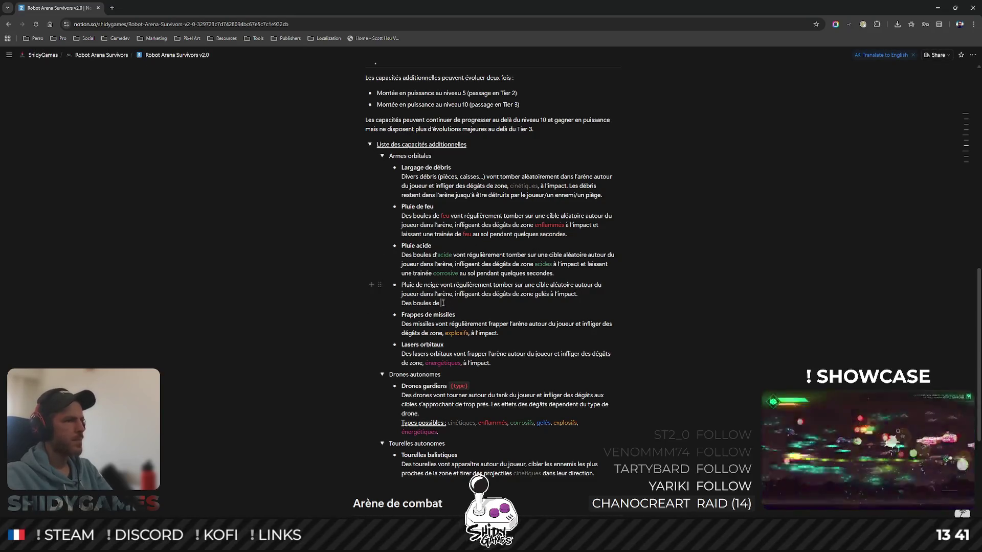
key(BackSpace)
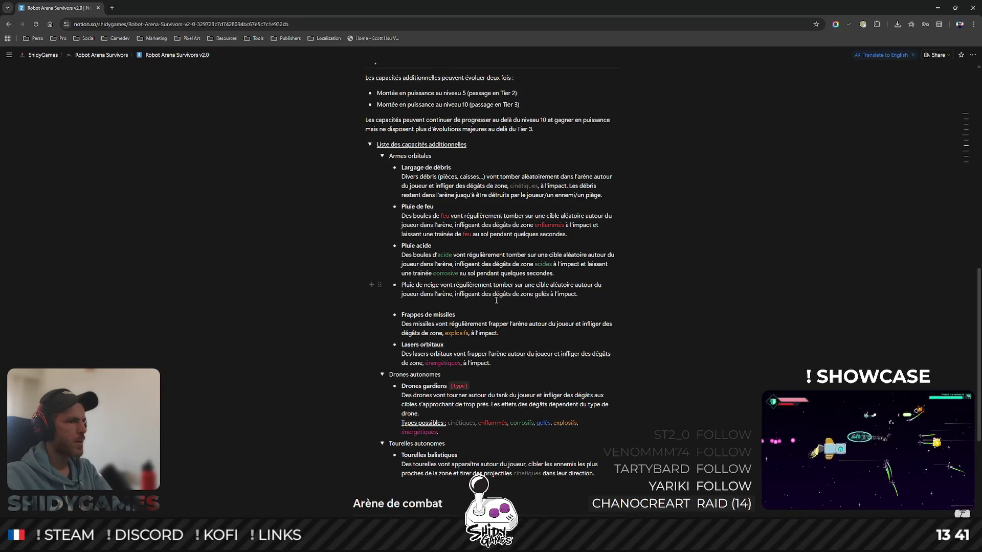
key(BackSpace)
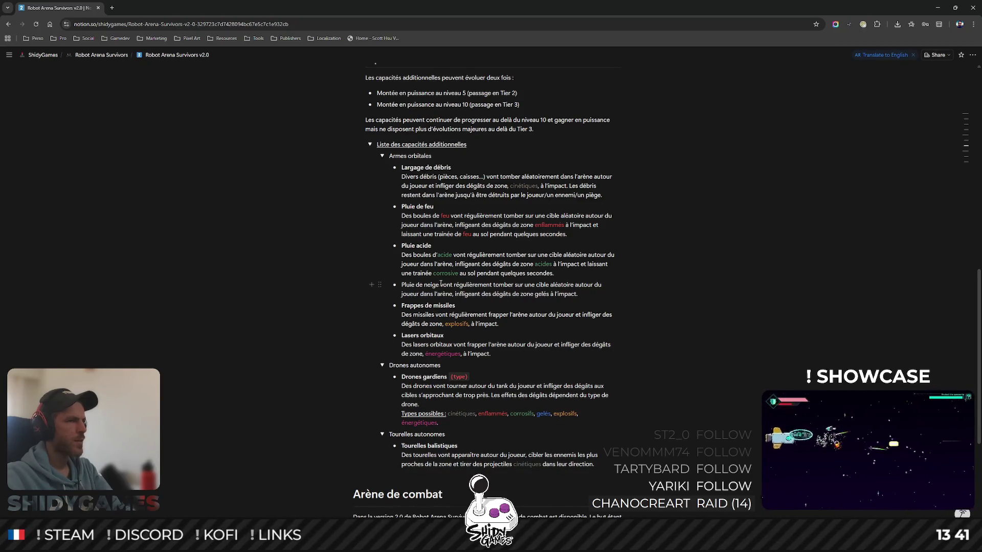
key(Return)
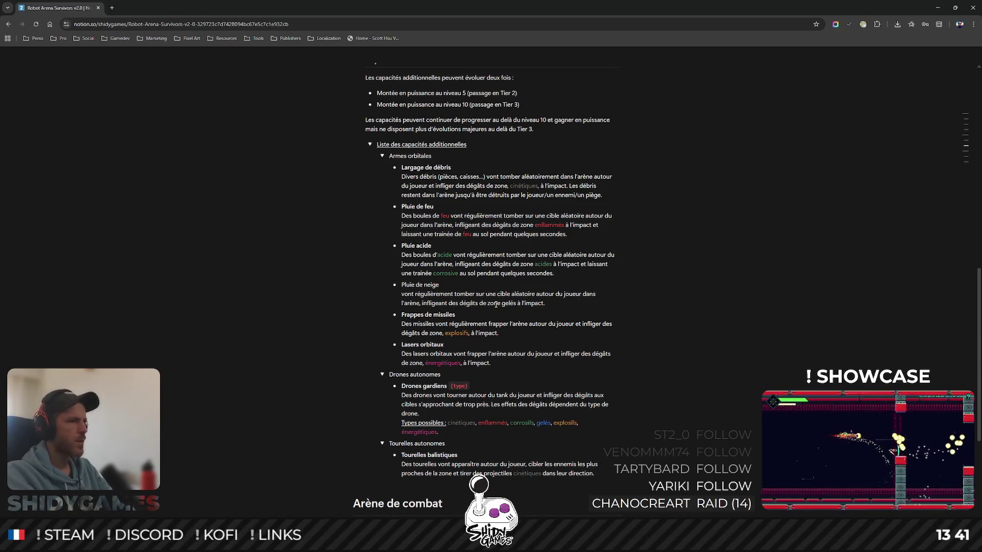
text(Des boules de neige vont)
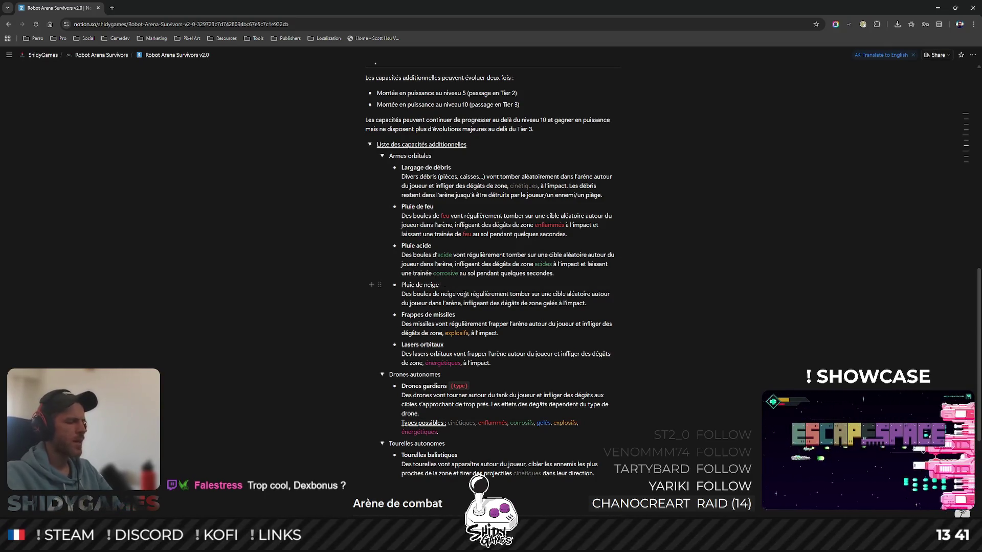
- Make the Pluie de neige title bold
double_click(431, 285)
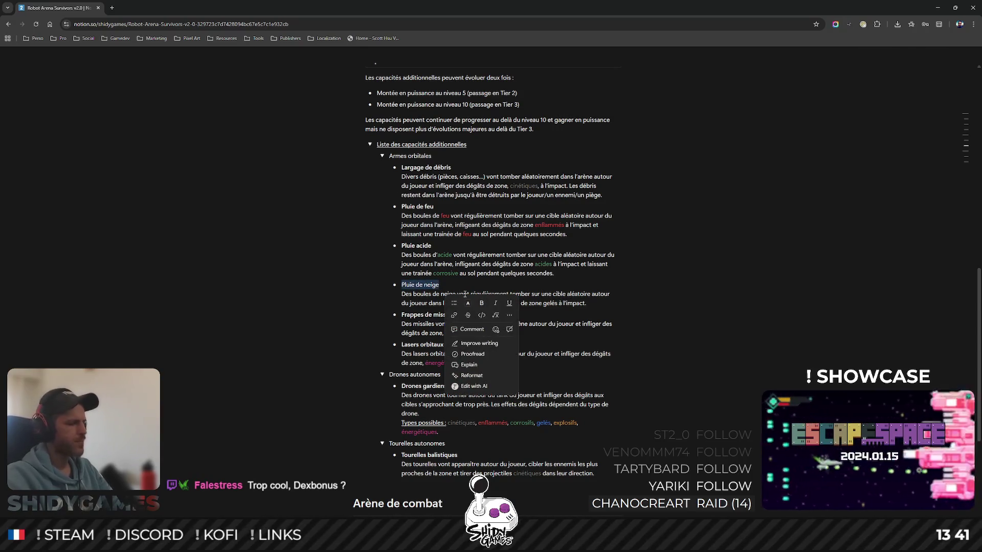
key(ctrl+b)
click(523, 293)
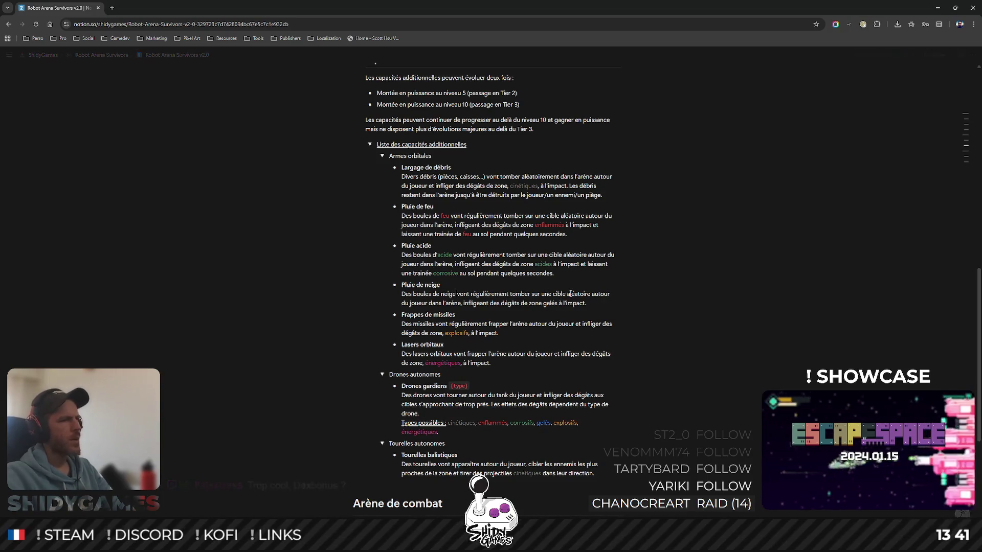
- Colour the words neige and gelés blue in the Pluie de neige description
key(ctrl+shift+Left)
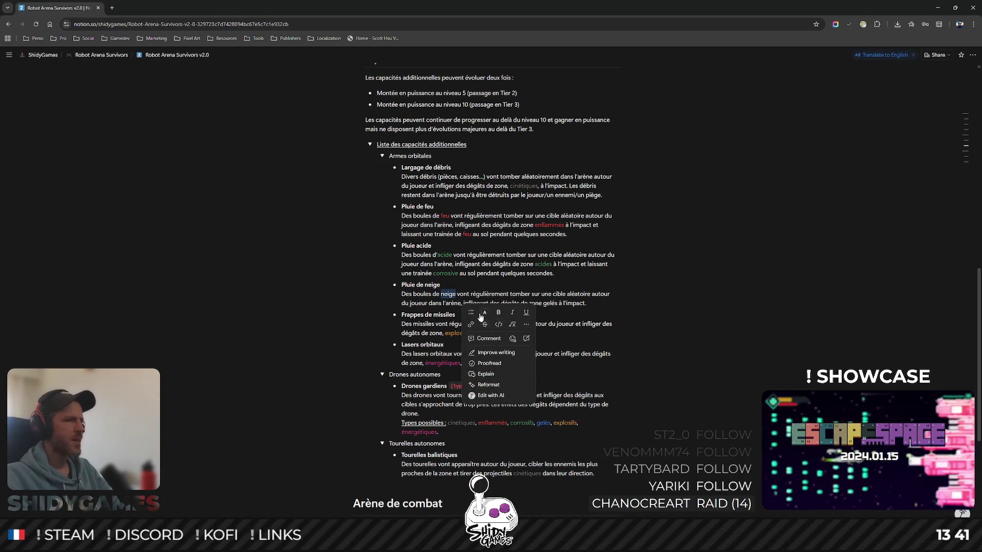
click(485, 312)
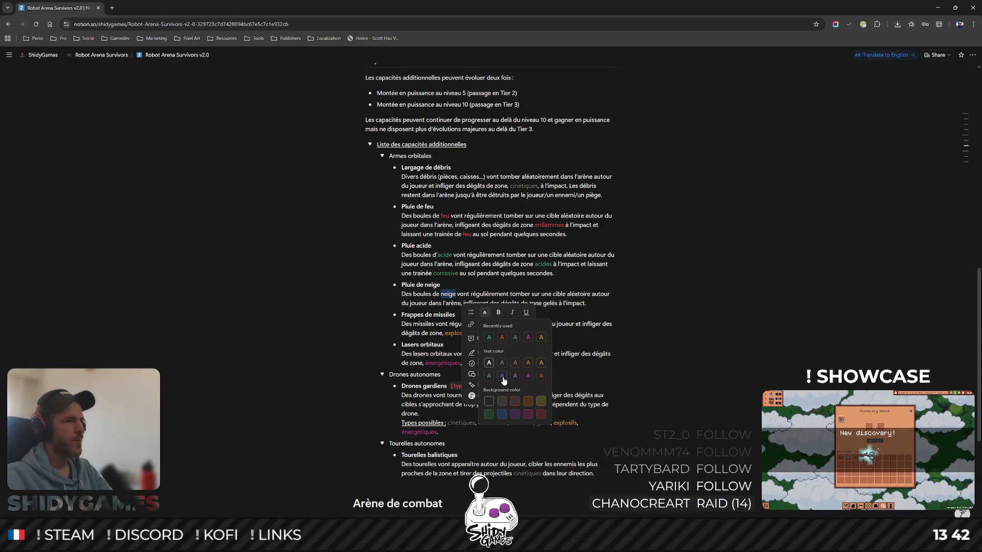
click(501, 375)
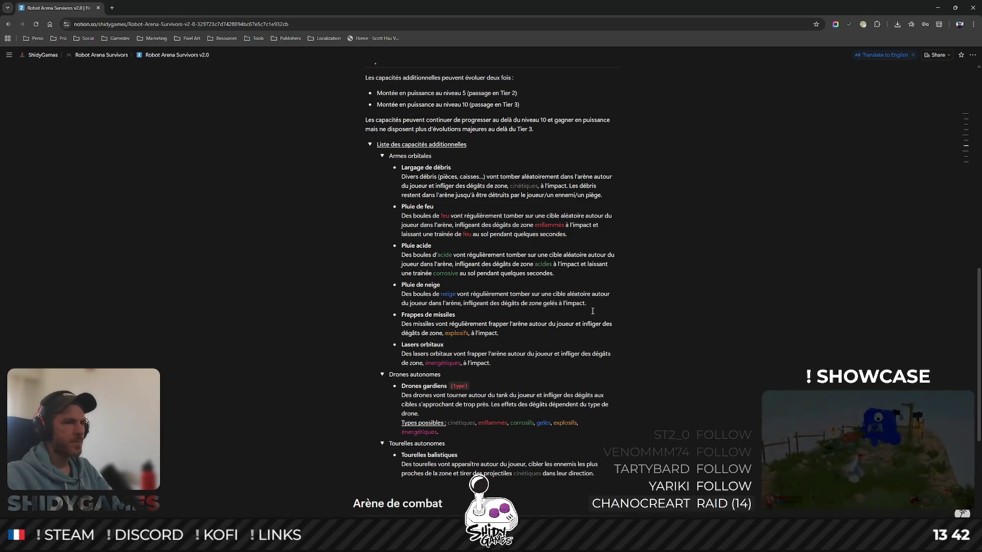
key(ctrl+shift+Right)
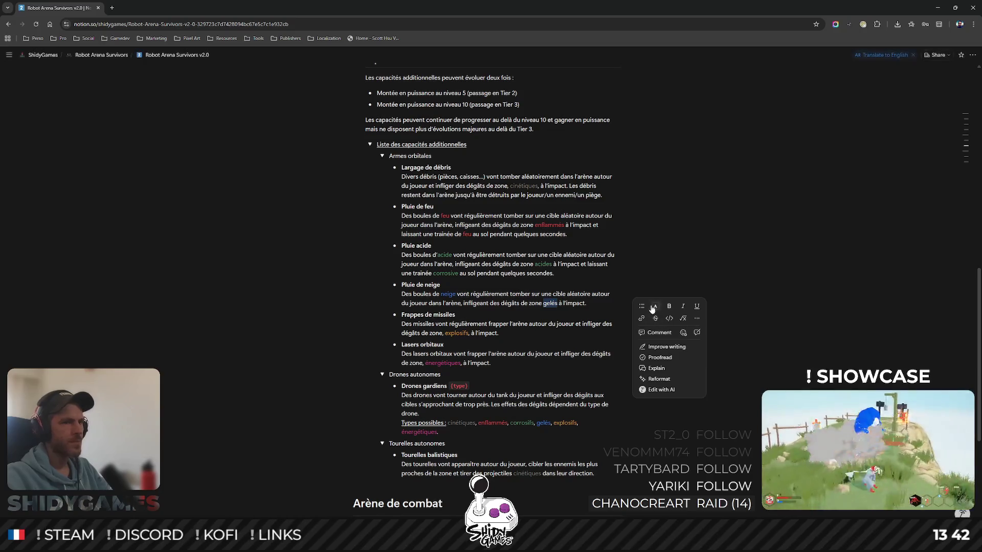
click(655, 305)
click(690, 332)
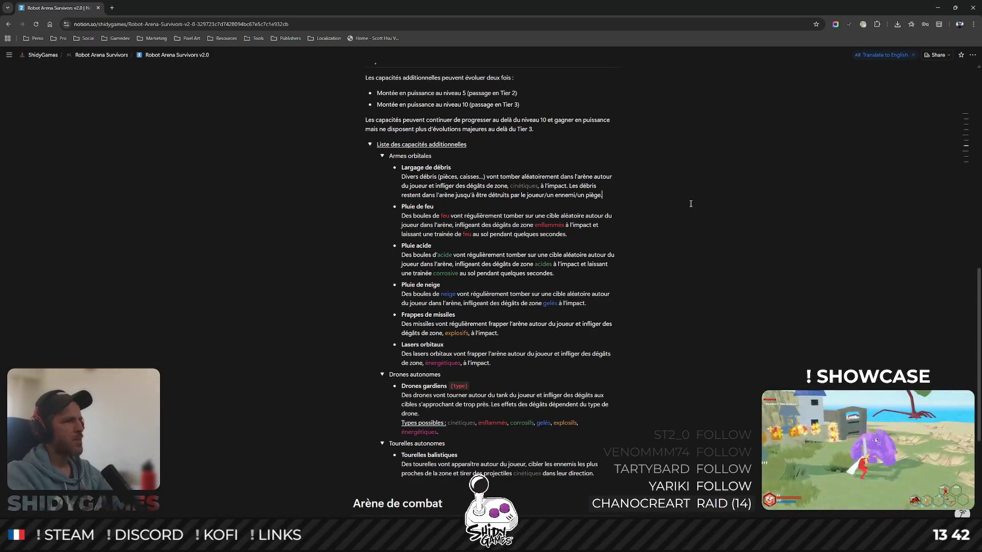
- Add a new empty bullet after the Largage de débris entry
key(Return)
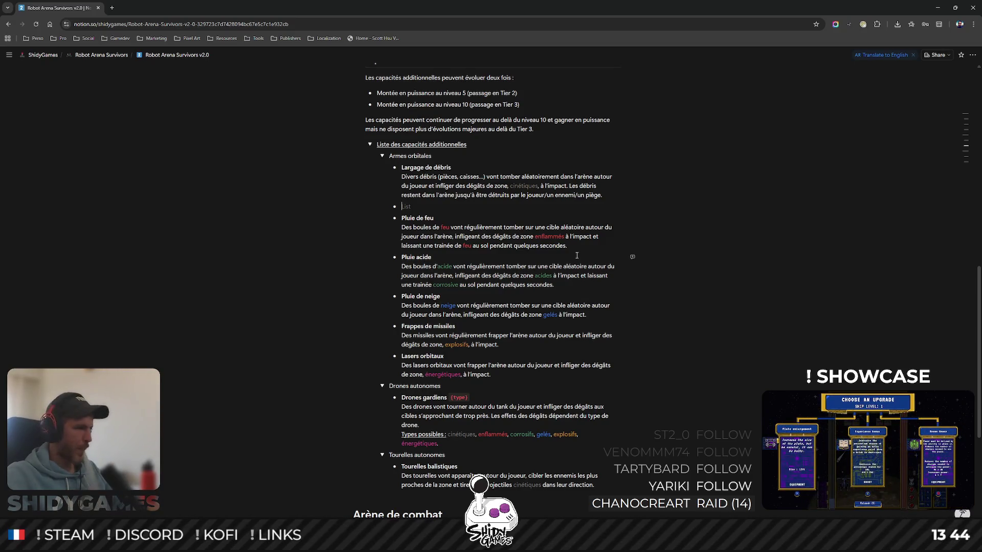
click(552, 340)
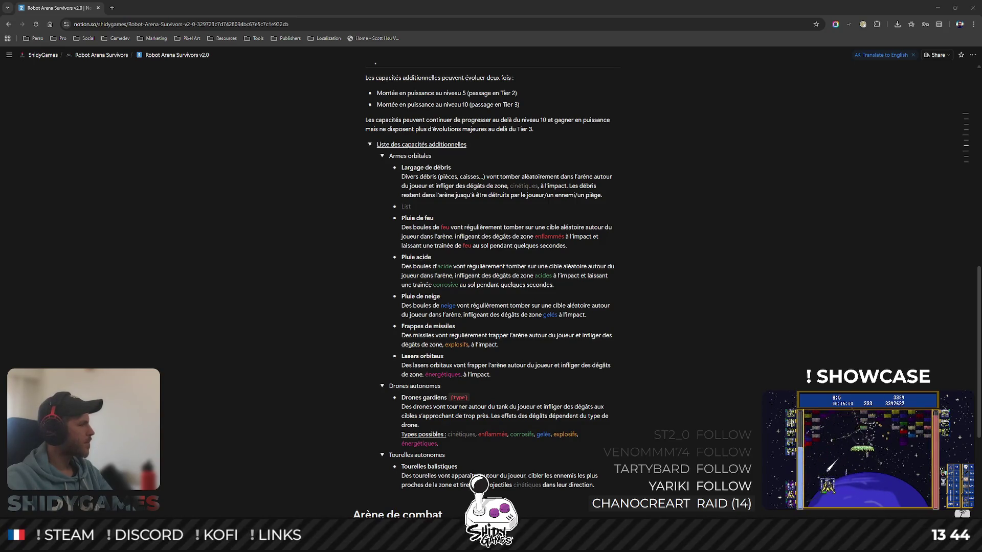
- Write 'Frappes aériennes' in the new bullet, correcting a typo
click(238, 189)
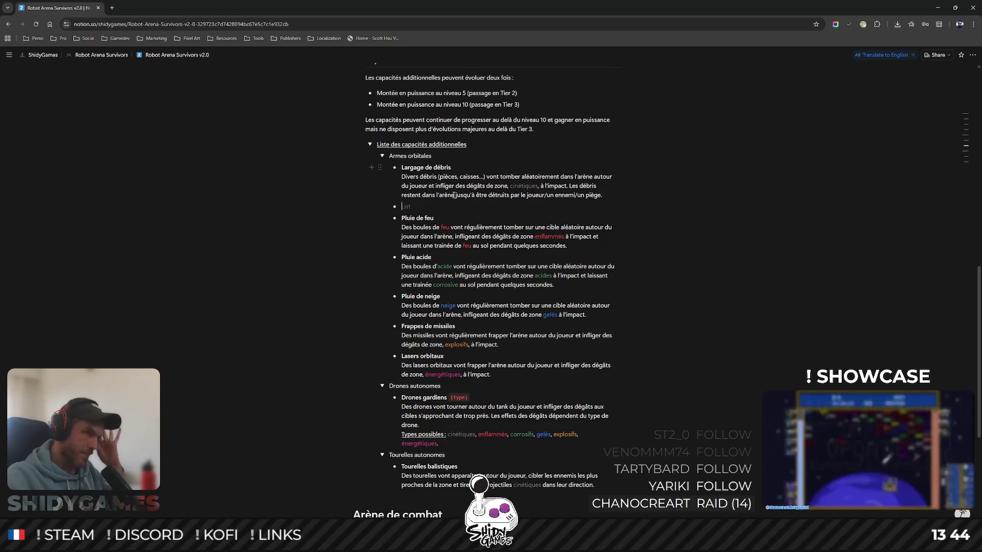
click(543, 204)
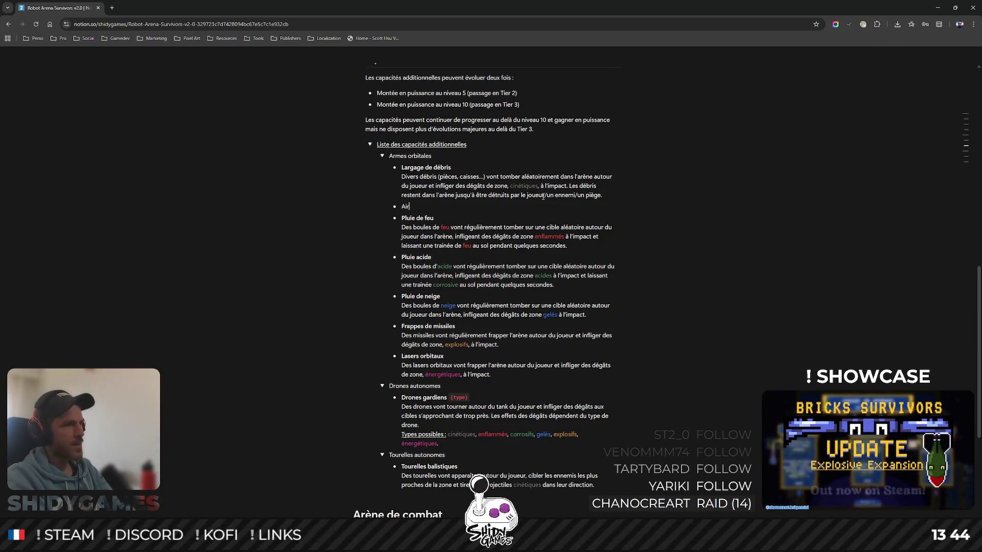
text(Frappes)
key(BackSpace)
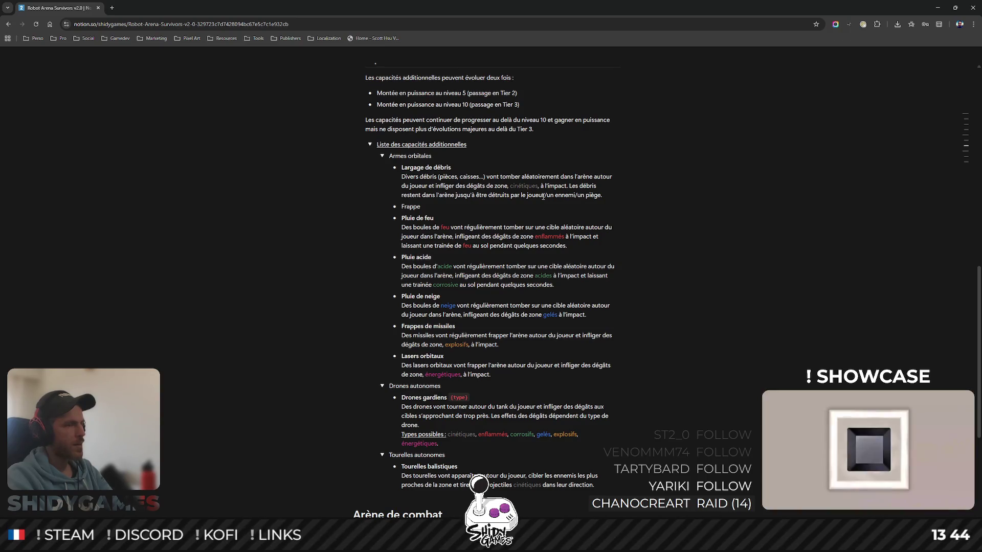
text(s aériennes)
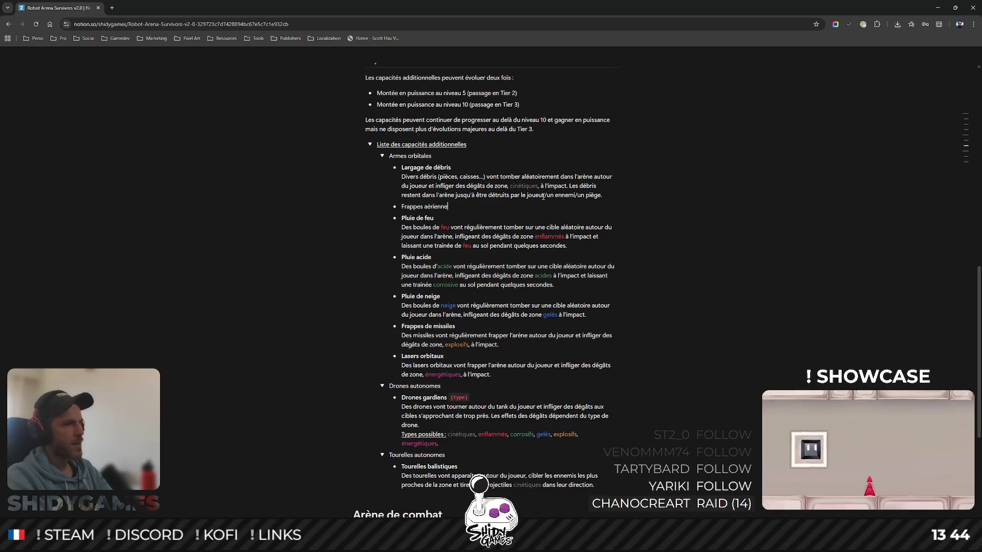
- Pluralise the titles to Largages de débris, Pluies acides and Pluies de neige
click(425, 167)
text(s)
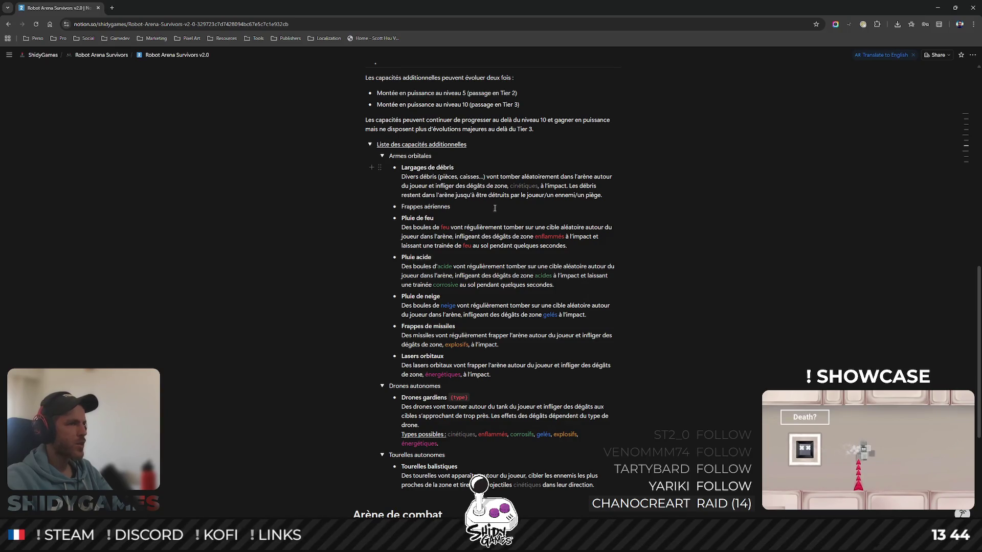
click(416, 257)
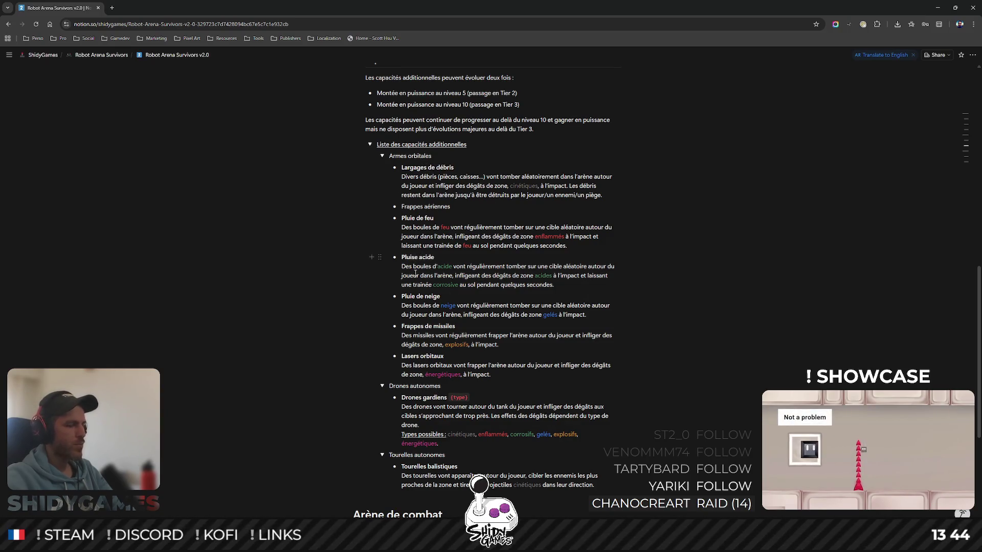
text(s)
click(447, 254)
text(s)
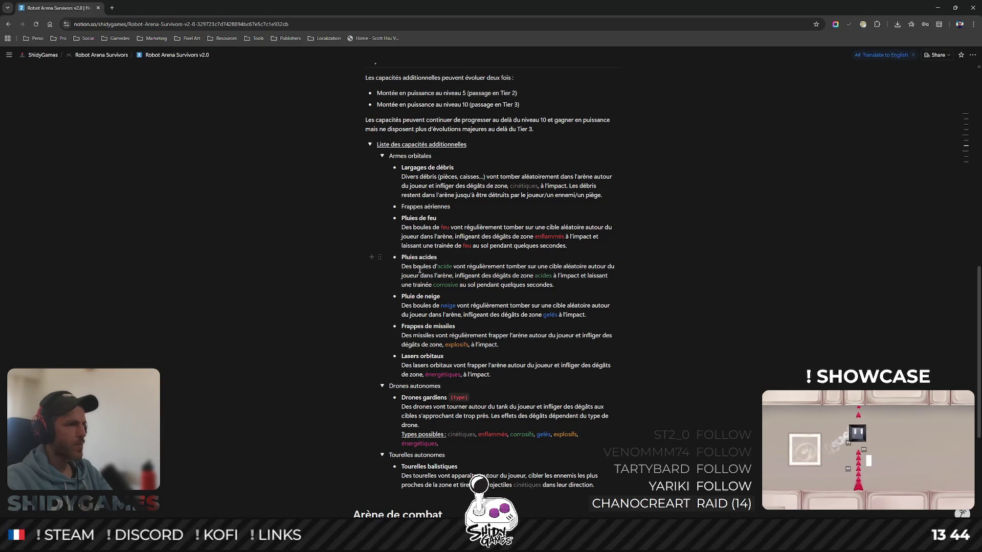
click(416, 297)
text(s)
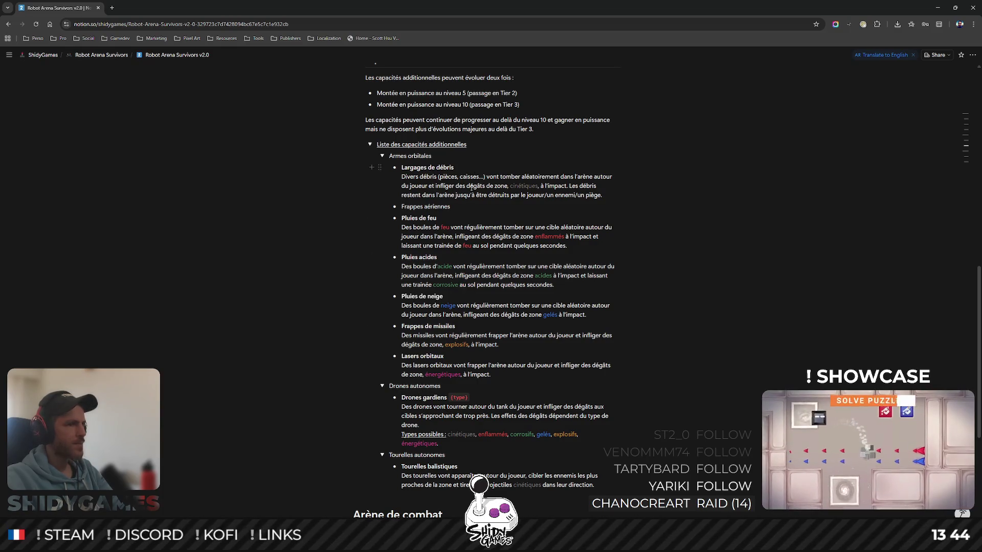
- Start a description line under Frappes aériennes for its kinetic projectile sweeps
click(458, 207)
key(shift+Return)
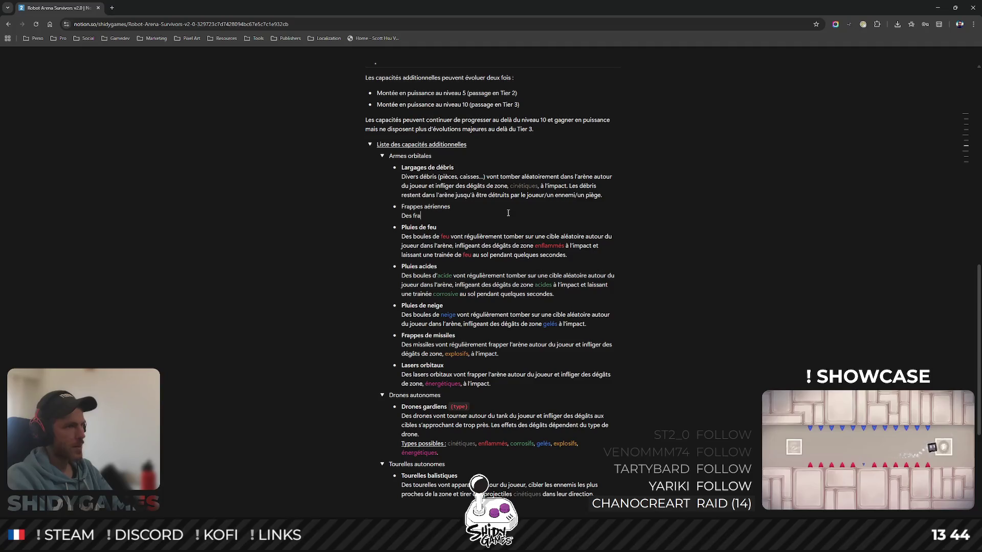
text(ppes aé)
text(riennes vont balay)
text(er)
text( ré)
text(gulièrement )
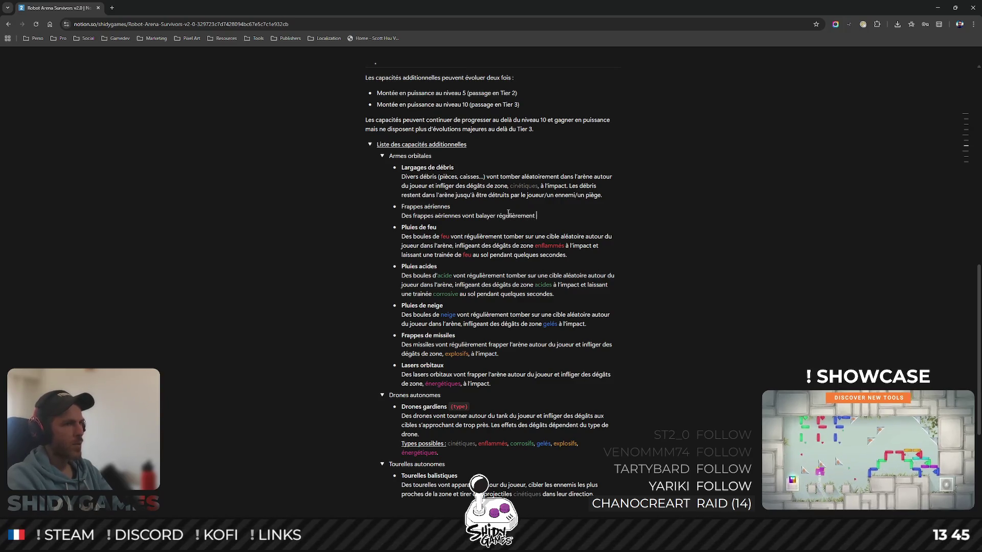
text(l'arèène autour du j)
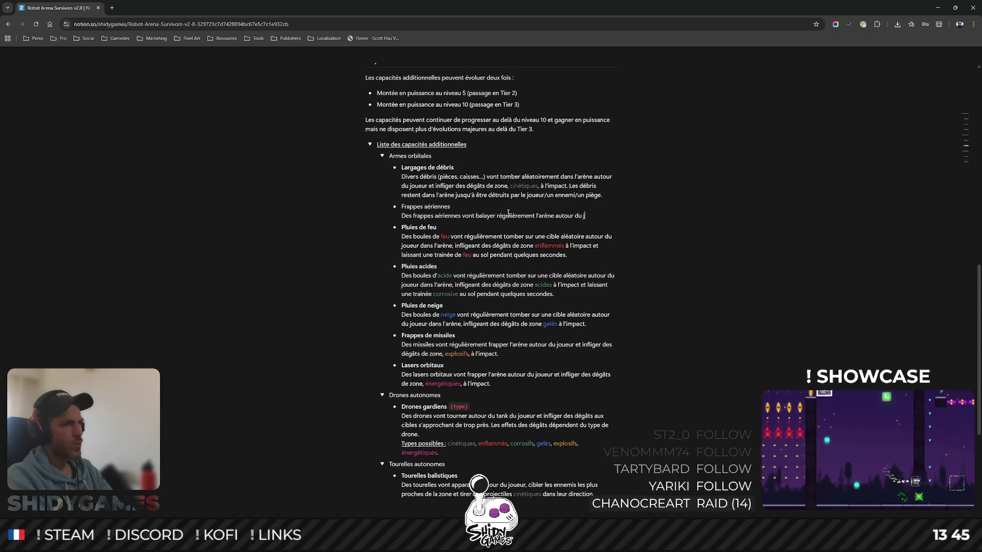
text(oueur, )
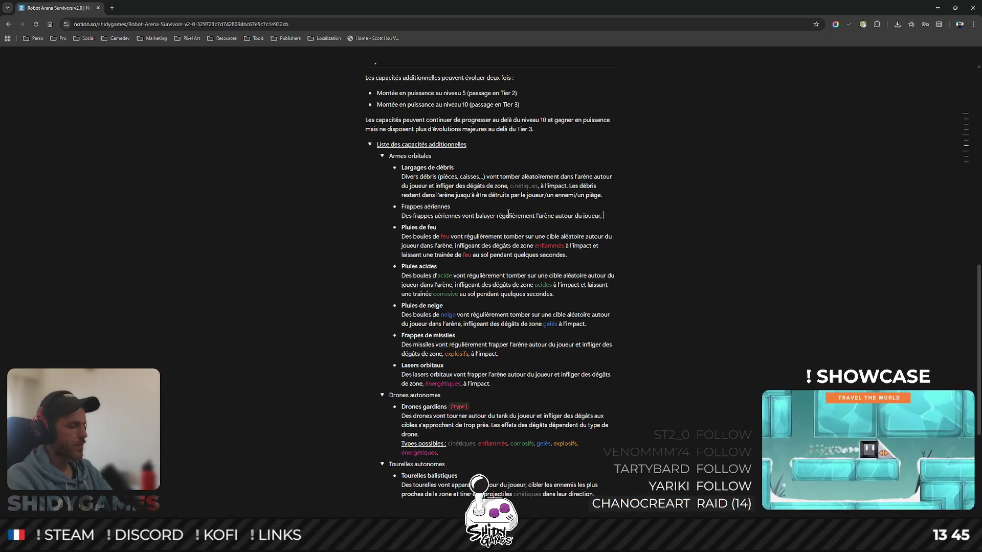
text(tirant)
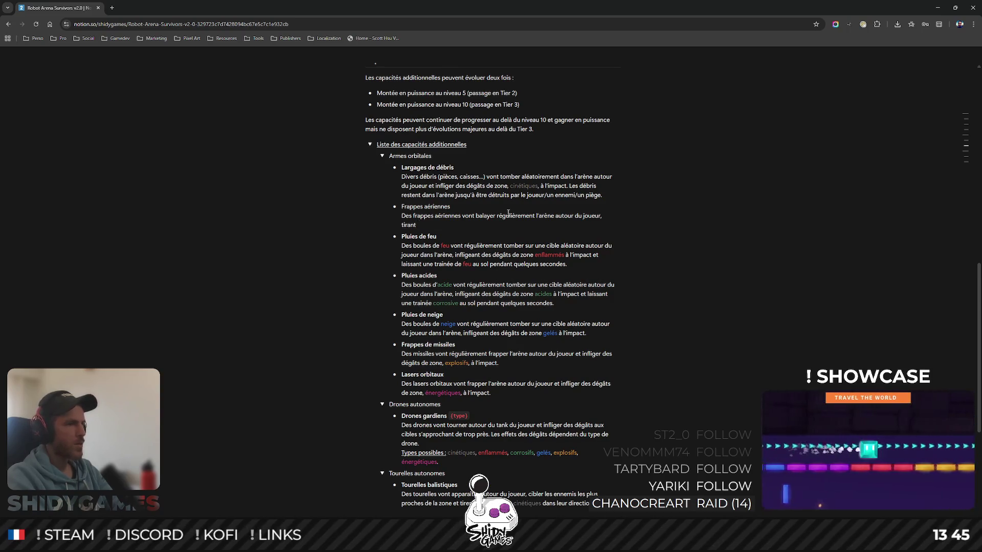
text( une ligne)
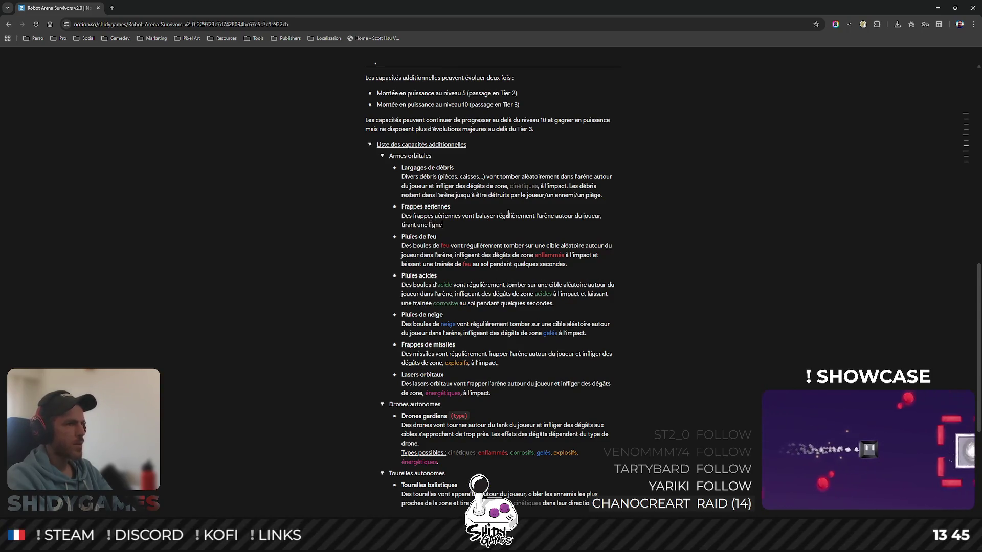
text( de projectiles ba)
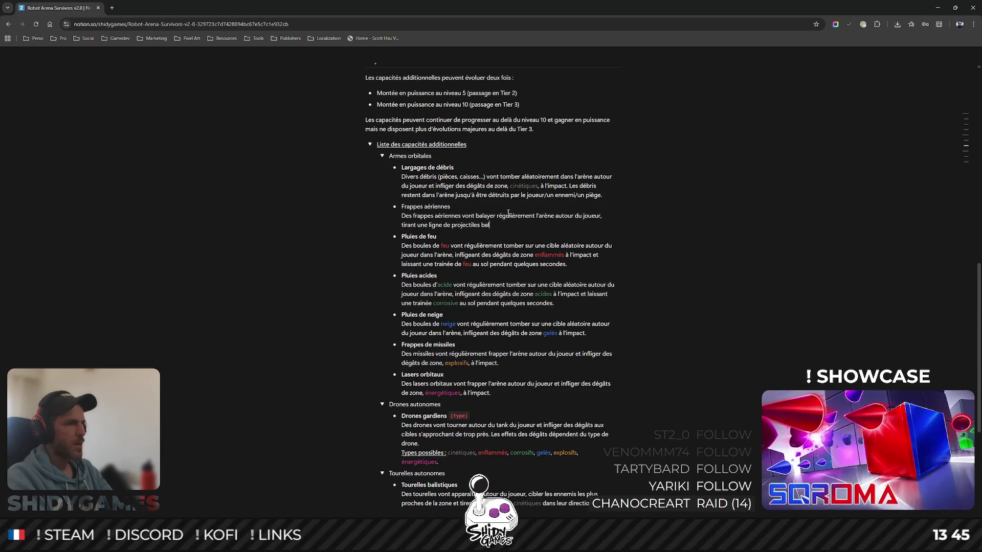
text(l)
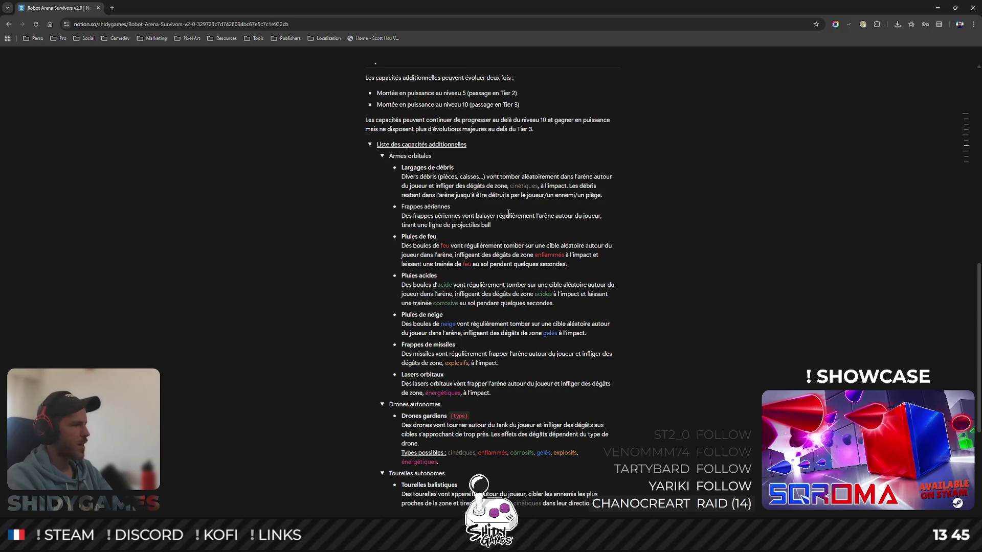
text(ique)
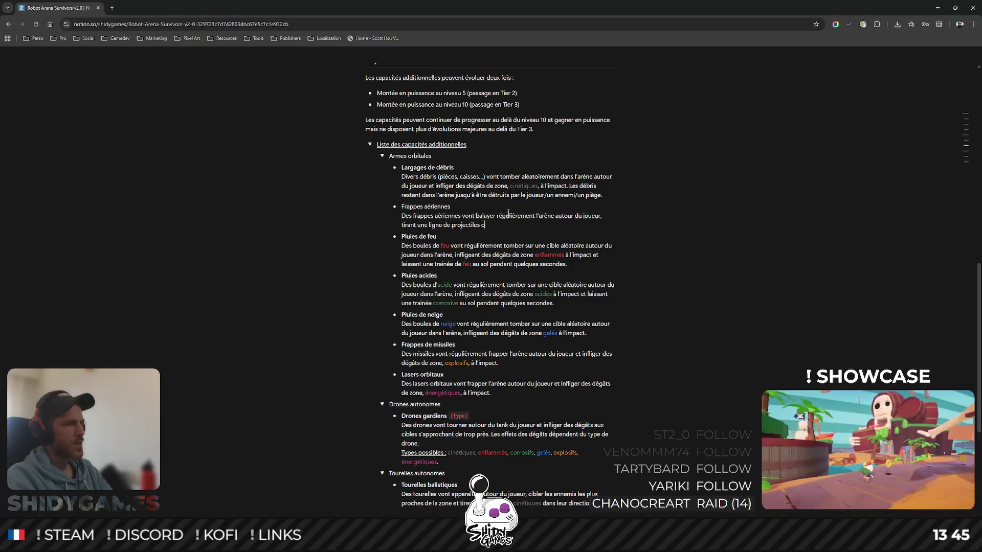
text(s.)
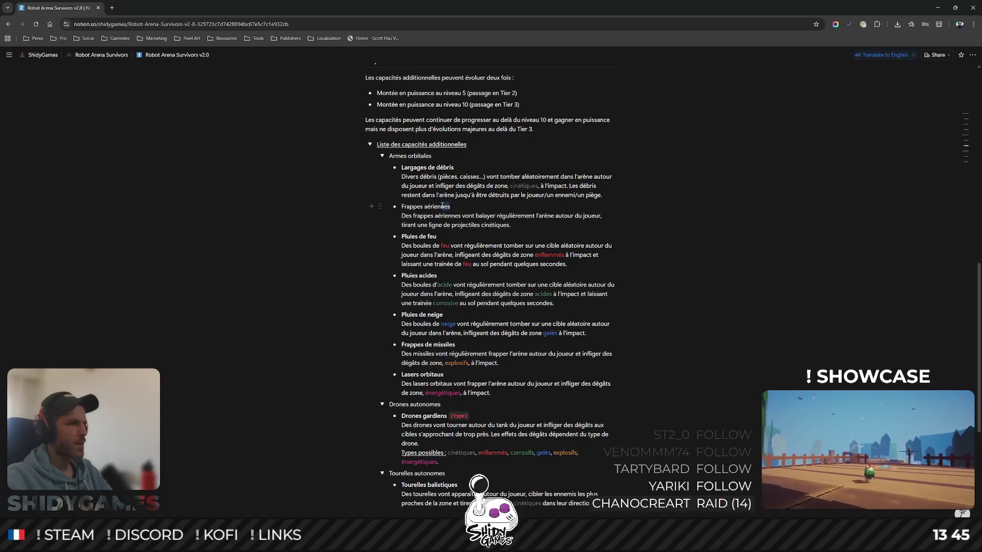
- Bold the Frappes aériennes title and colour cinétiques gray in its description
drag(450, 205, 401, 206)
click(416, 225)
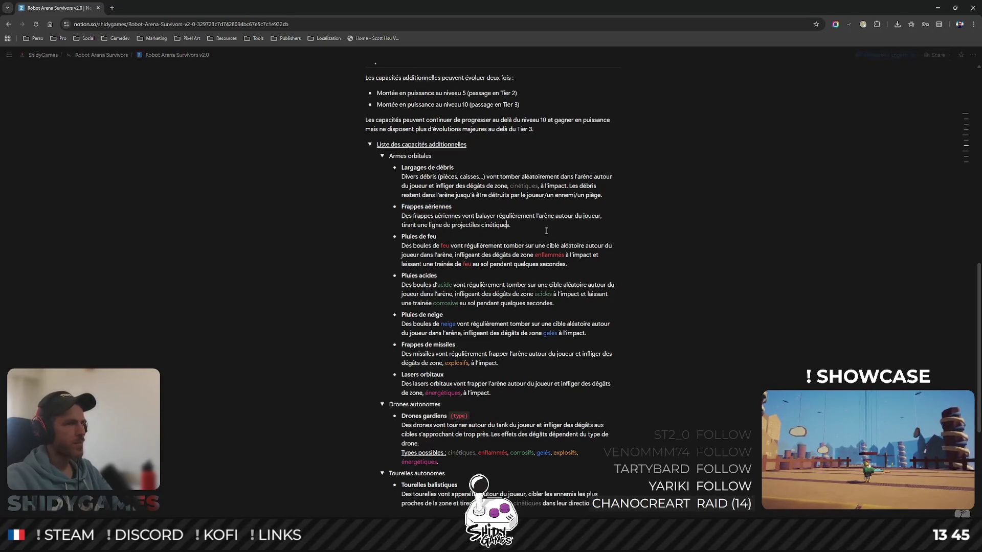
double_click(494, 225)
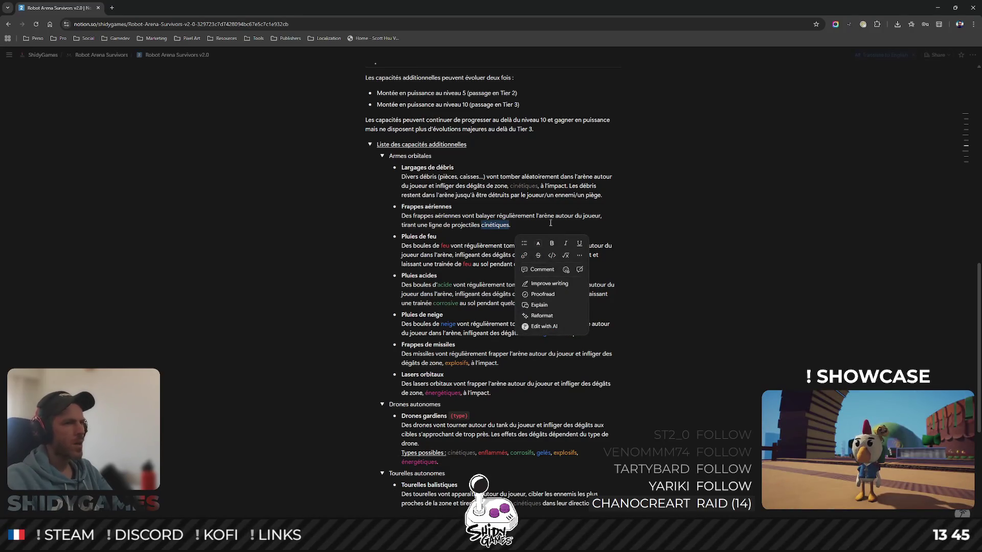
click(539, 244)
click(556, 293)
scroll(754, 222, down, 1)
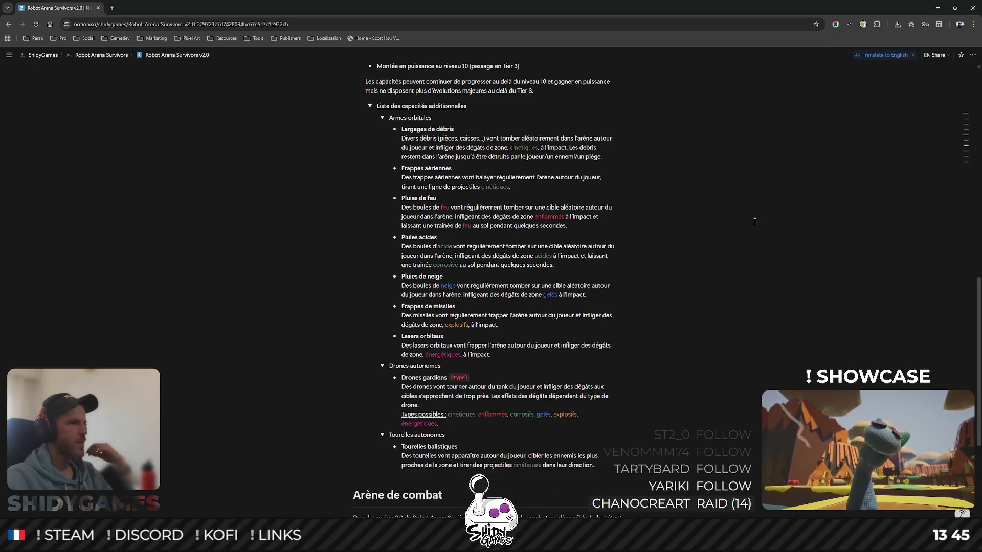
- Collapse the Armes orbitales section
key(Down)
key(Down)
key(Down)
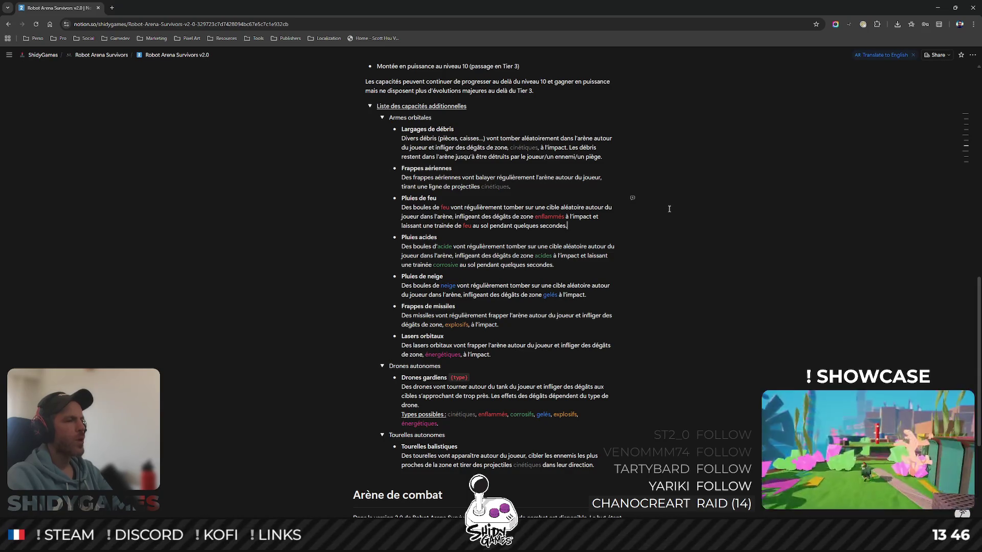
click(383, 117)
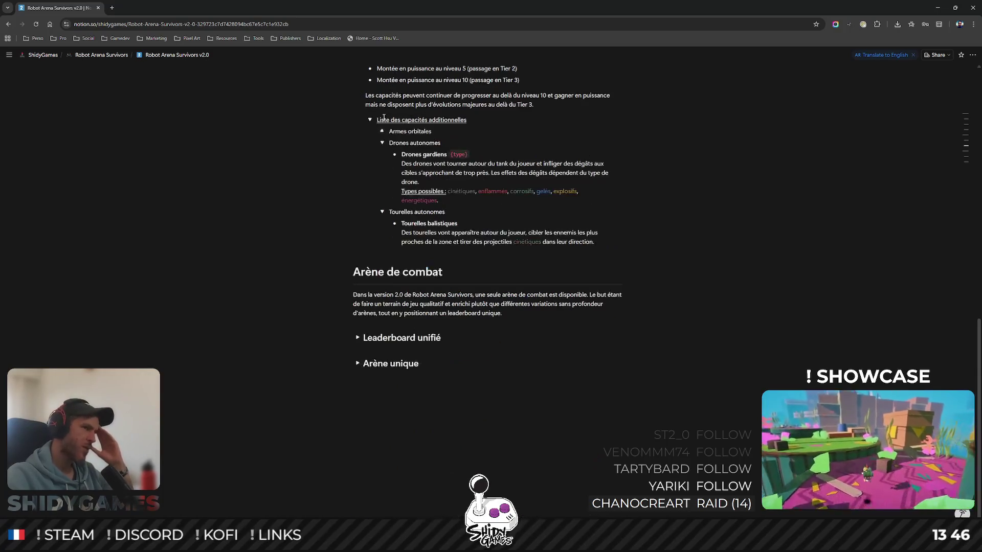
click(382, 118)
scroll(684, 162, down, 1)
scroll(684, 162, up, 1)
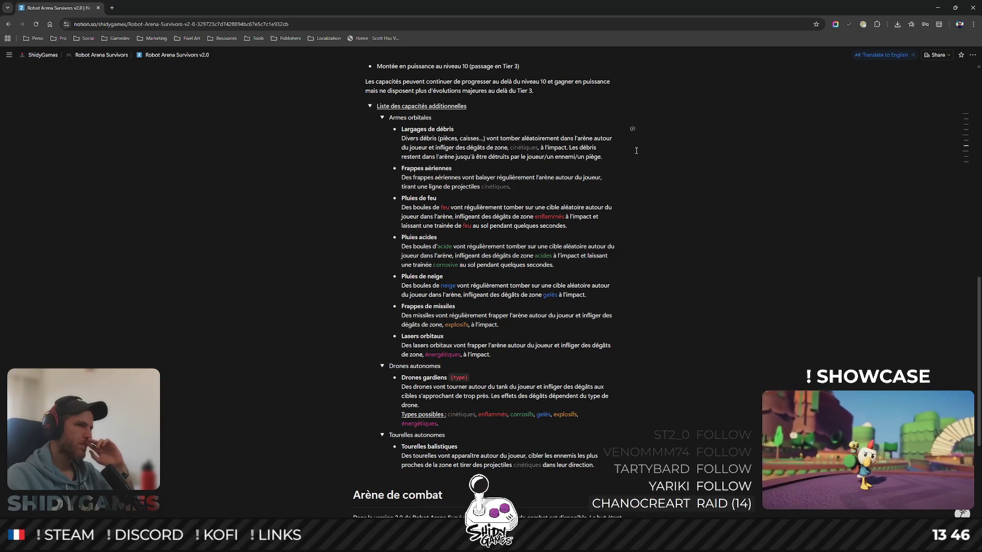
mouse_move(501, 177)
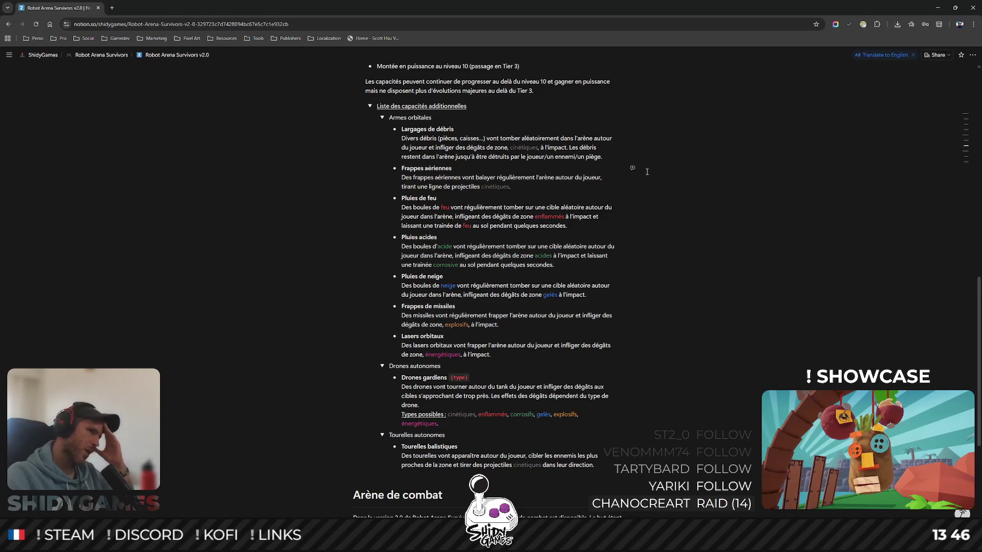
scroll(633, 167, down, 1)
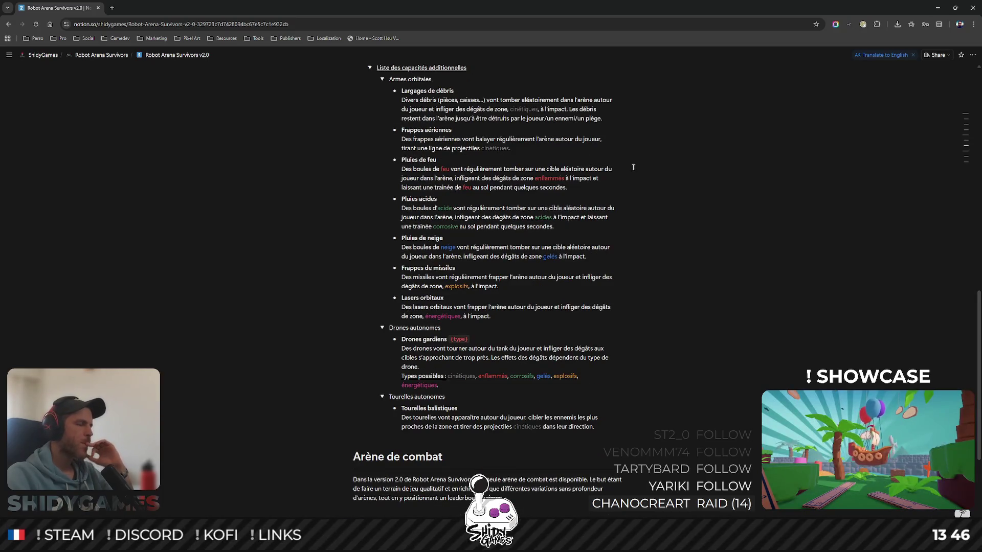
scroll(633, 167, up, 1)
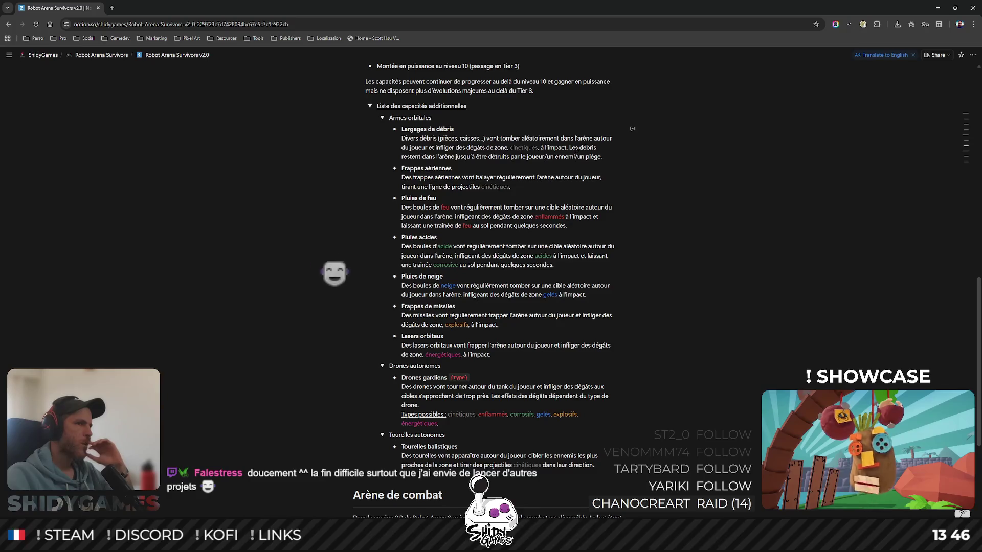
scroll(673, 157, up, 1)
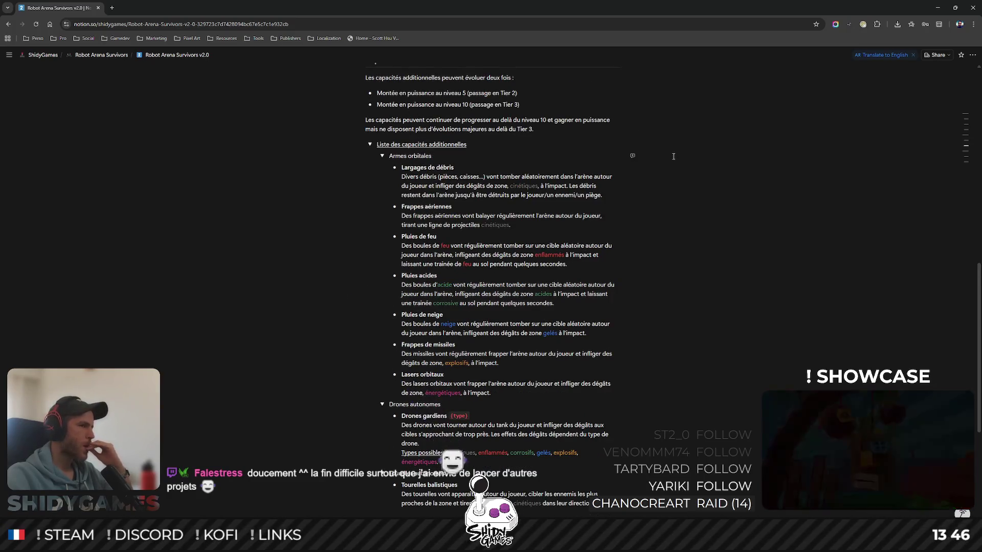
scroll(674, 157, down, 1)
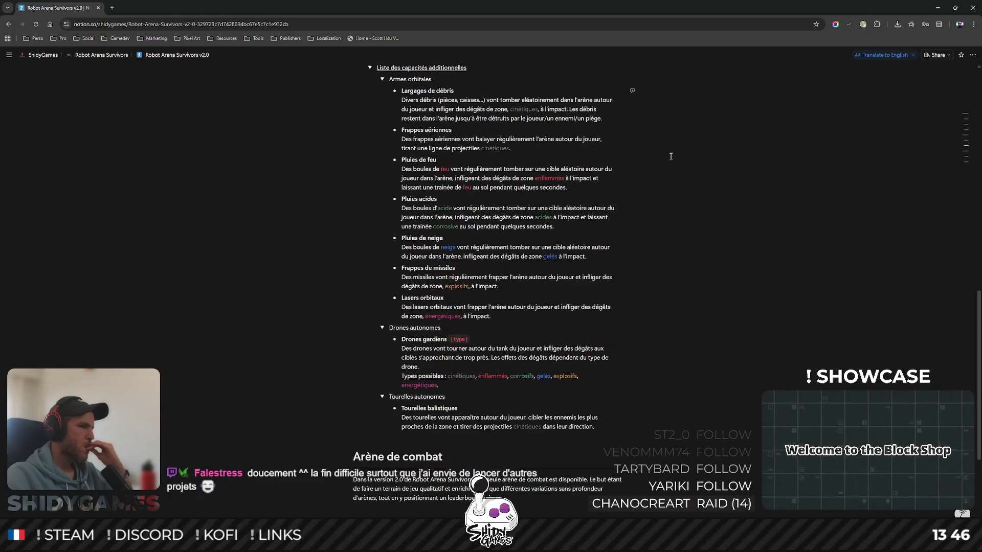
scroll(671, 157, up, 1)
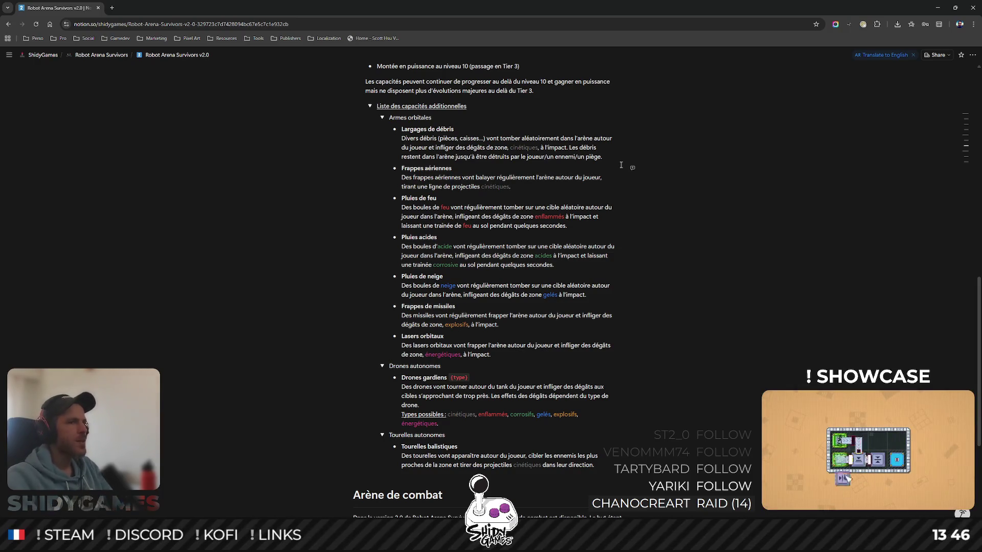
click(679, 176)
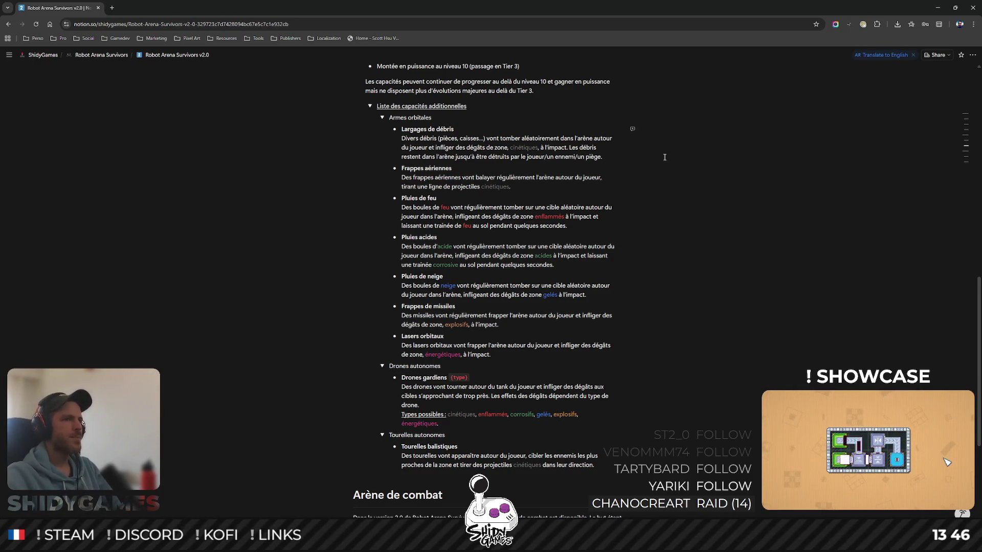
click(611, 155)
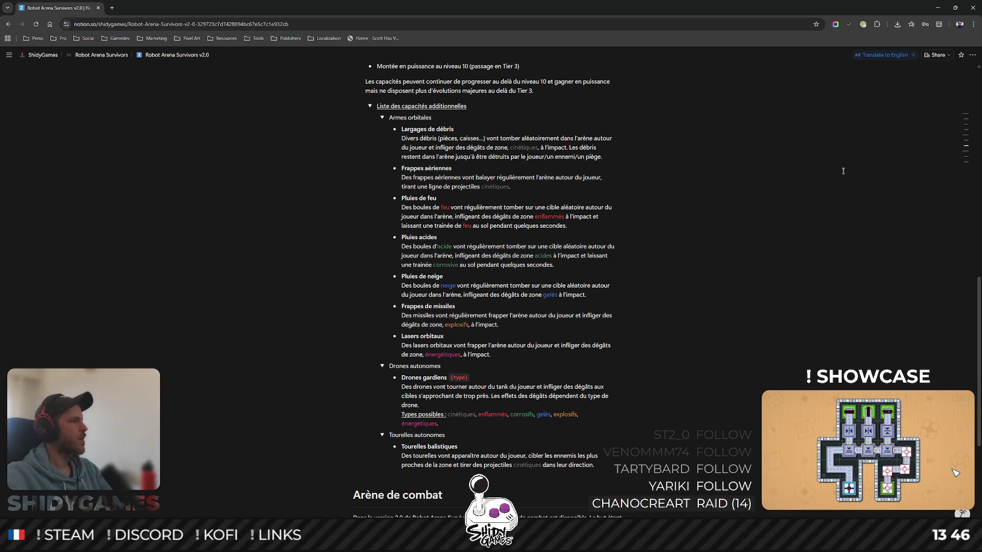
click(569, 226)
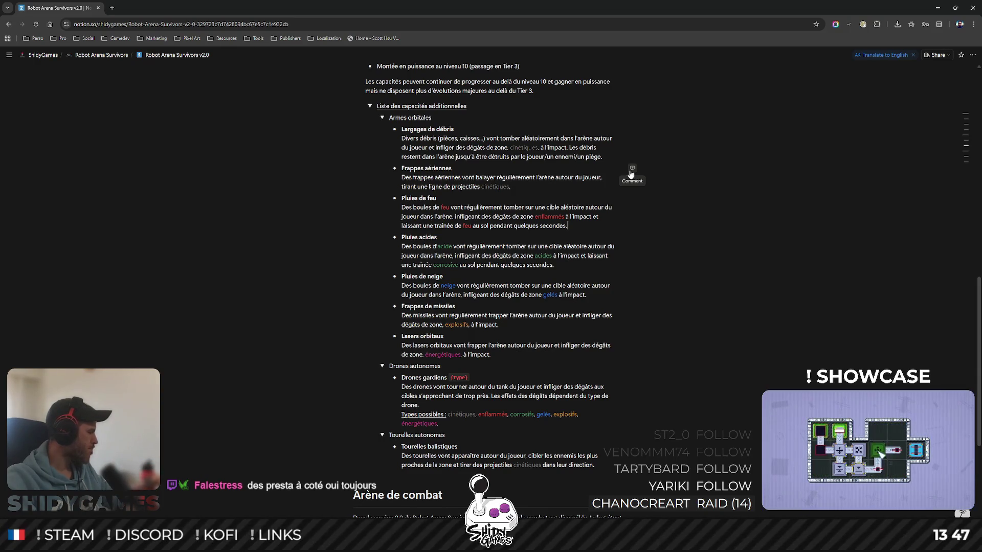
mouse_move(633, 169)
mouse_move(536, 177)
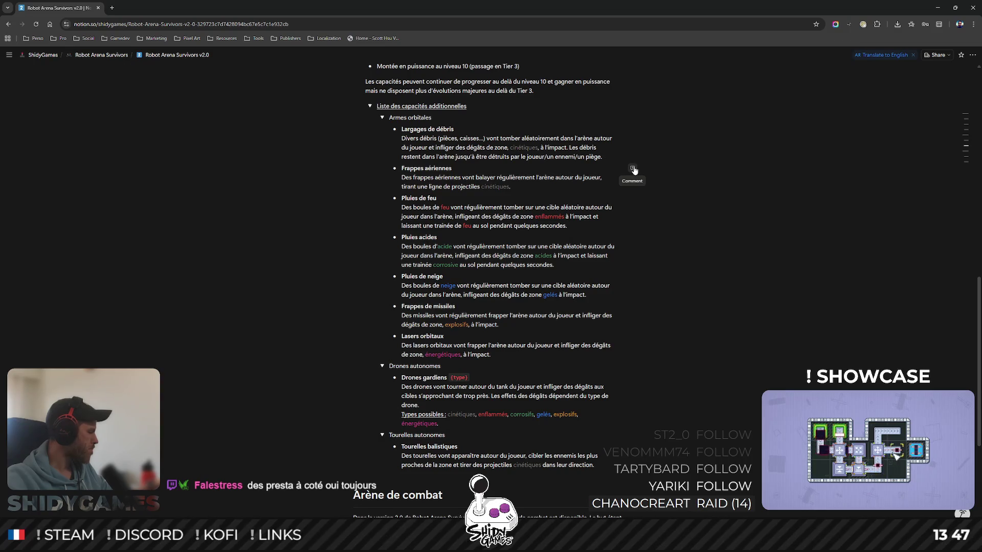
key(Escape)
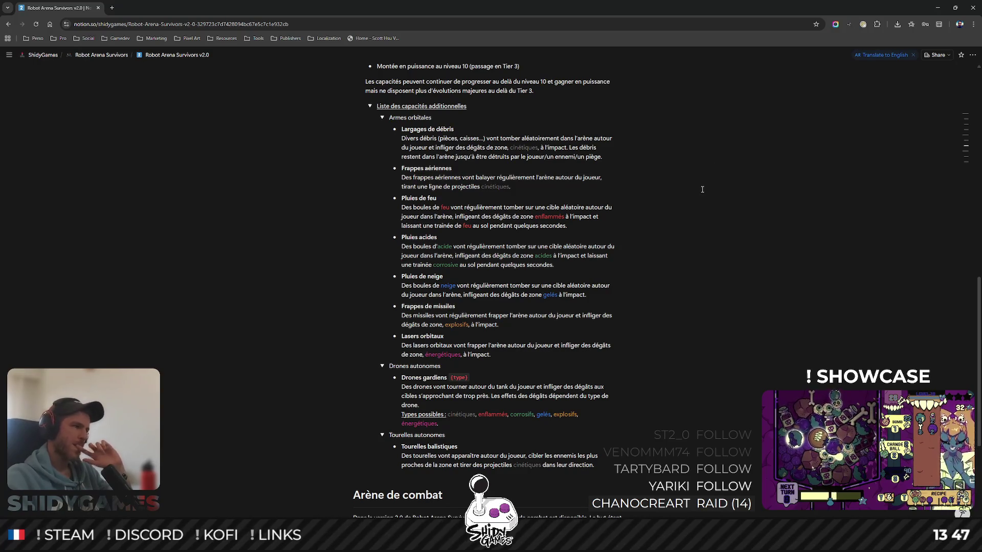
- Join énergétiques onto the drone types line and add a new bullet under Drones gardiens
click(583, 264)
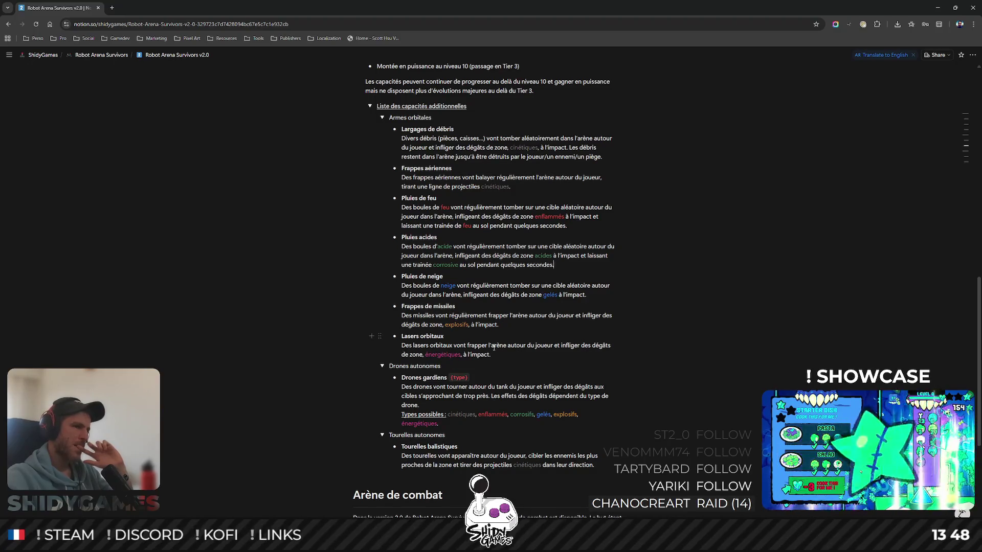
scroll(477, 347, down, 1)
scroll(537, 345, up, 1)
scroll(580, 342, down, 1)
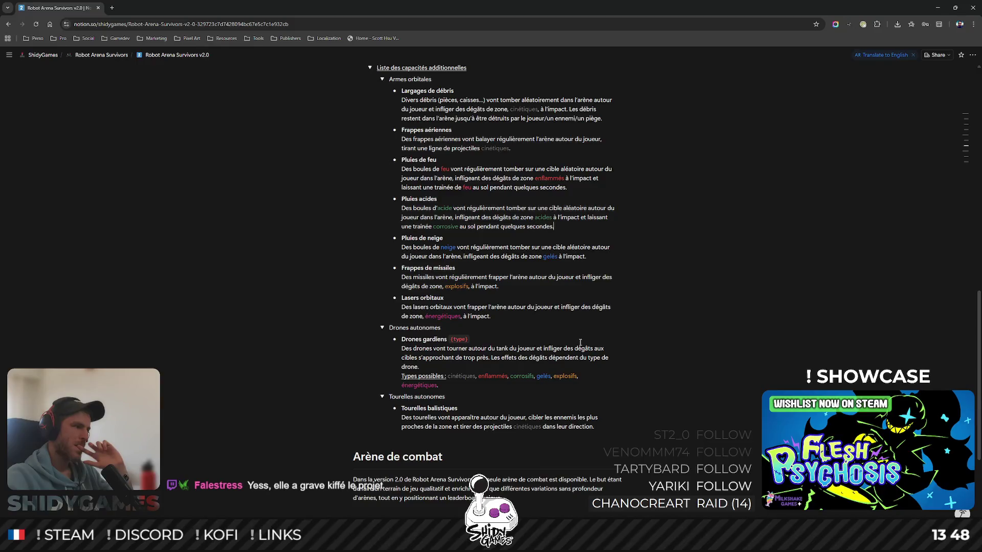
scroll(580, 342, up, 1)
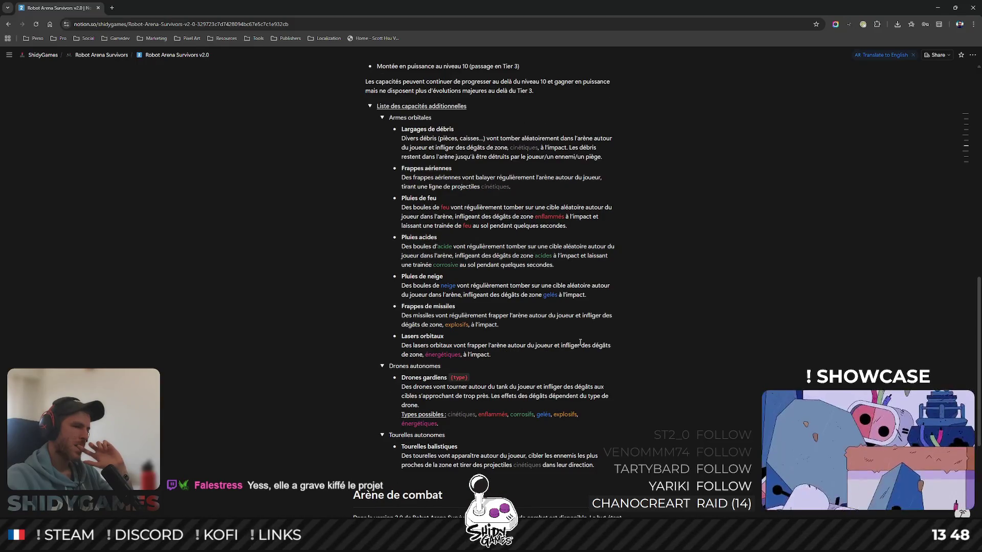
mouse_move(506, 307)
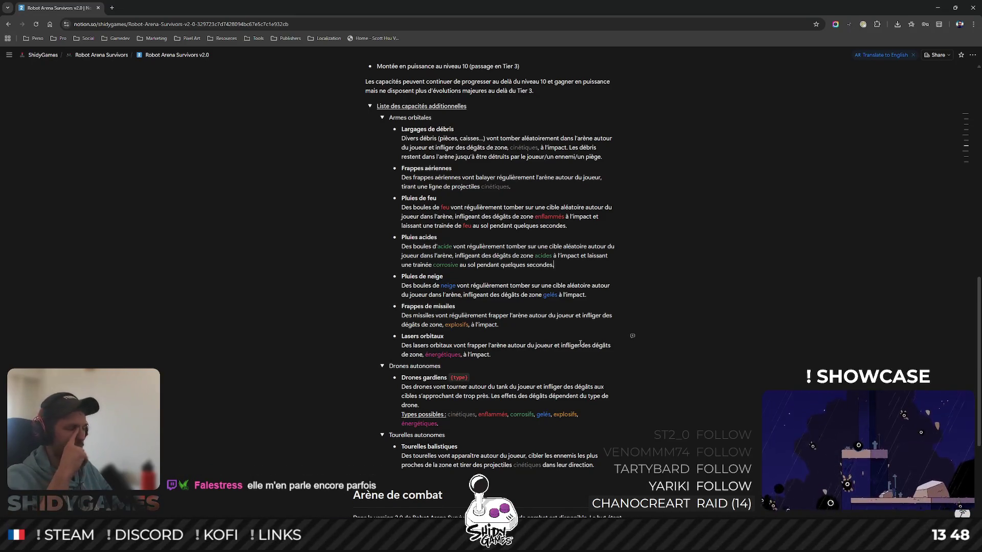
click(741, 314)
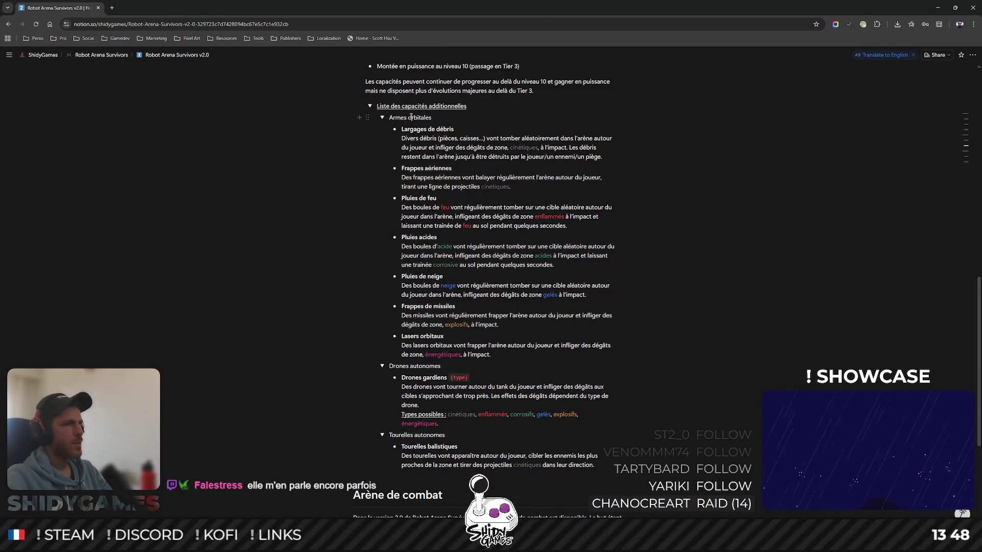
scroll(577, 187, down, 1)
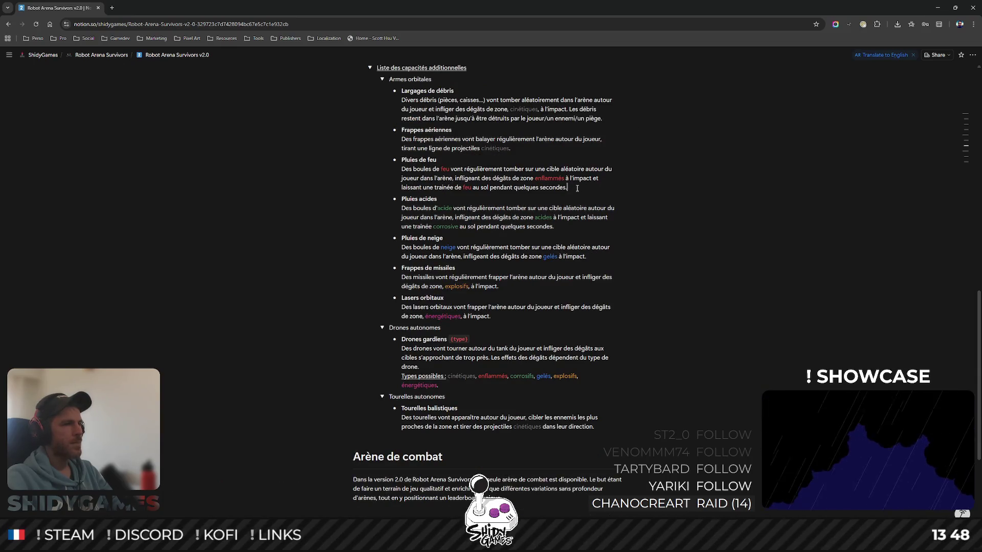
scroll(577, 188, down, 1)
scroll(577, 189, down, 1)
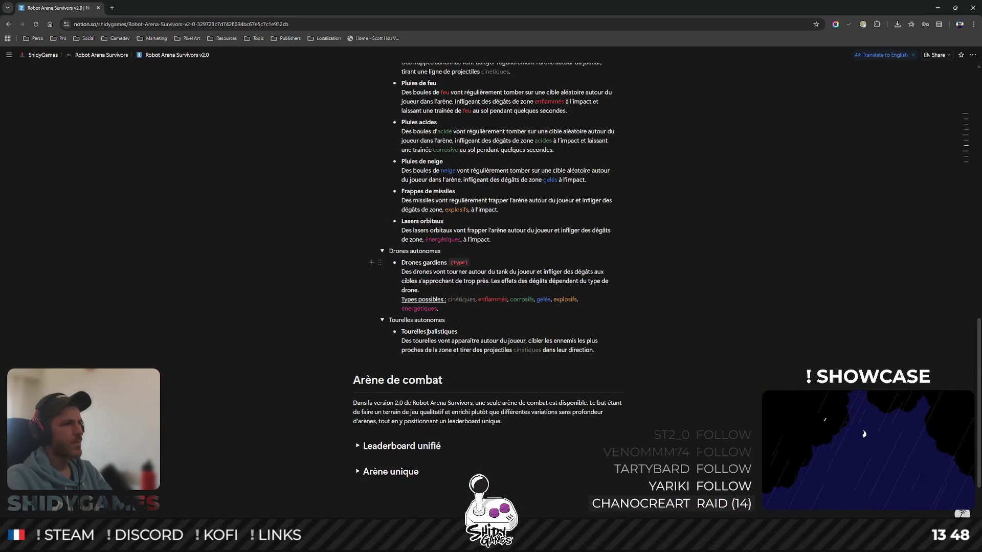
mouse_move(587, 340)
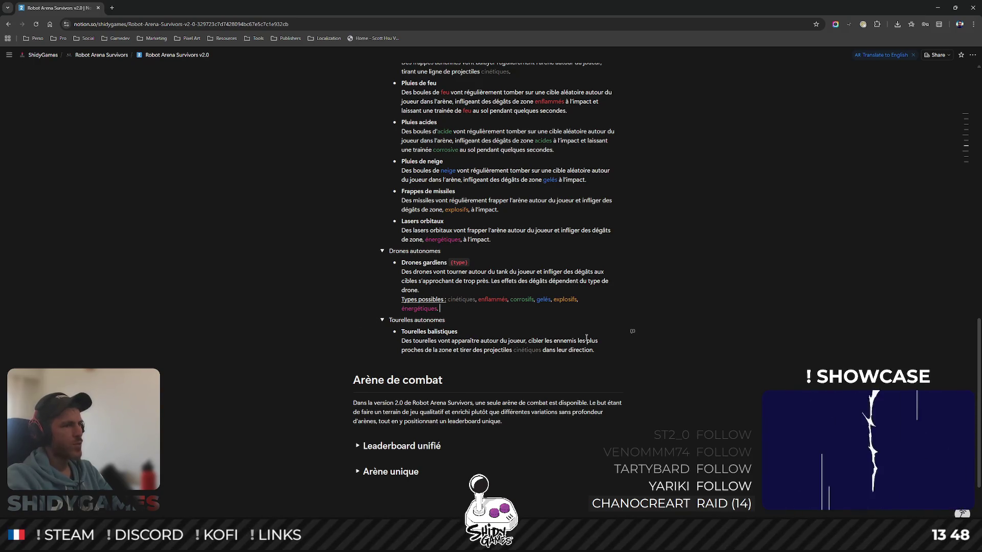
key(BackSpace)
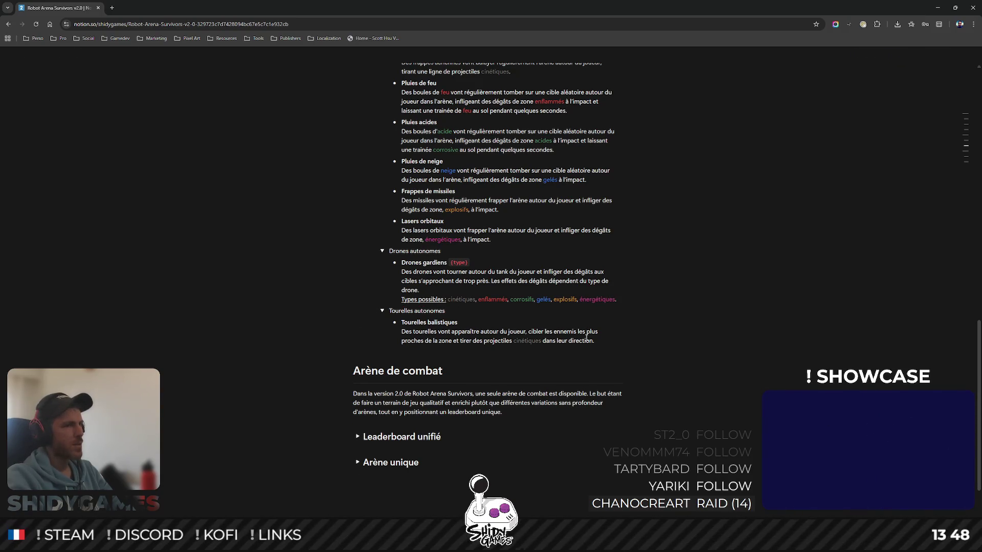
key(Return)
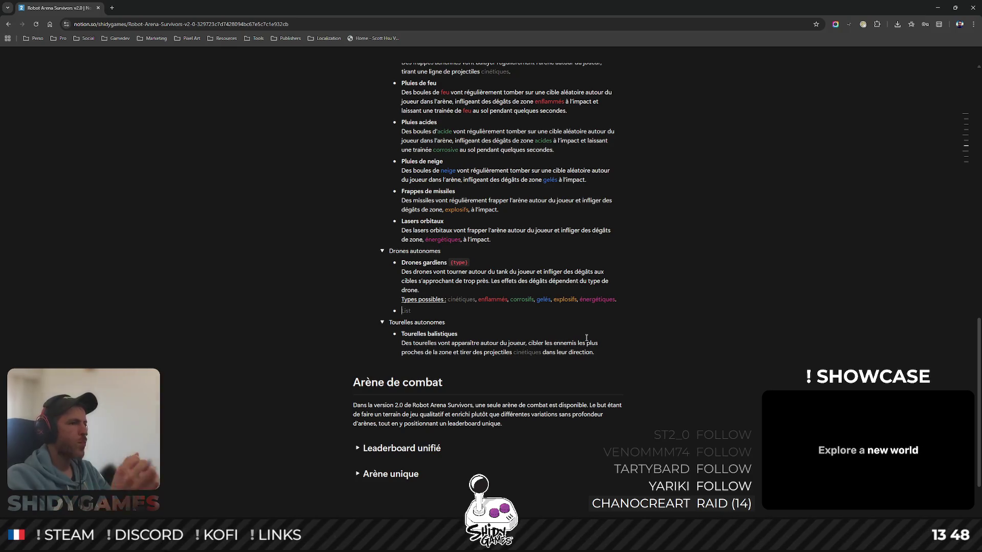
text(Drones)
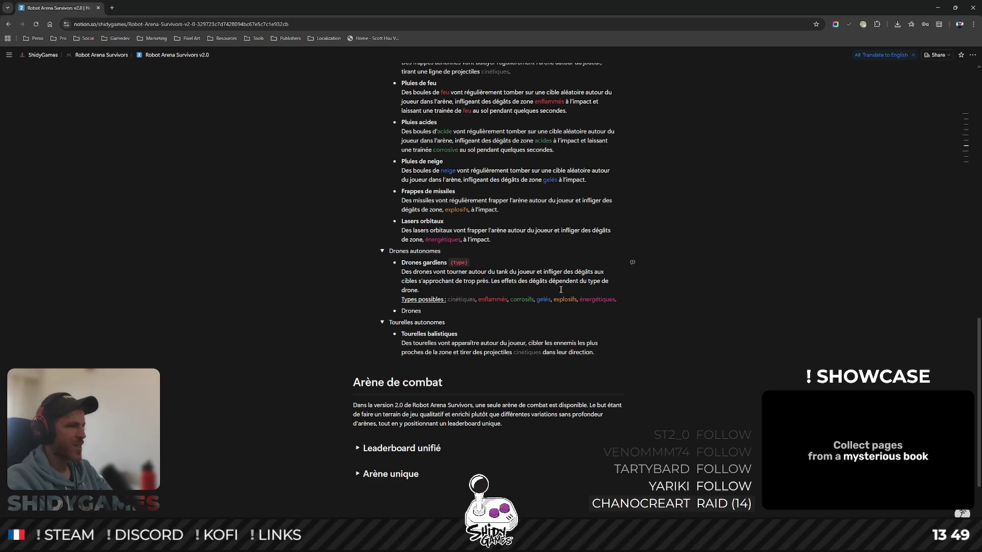
text( cha)
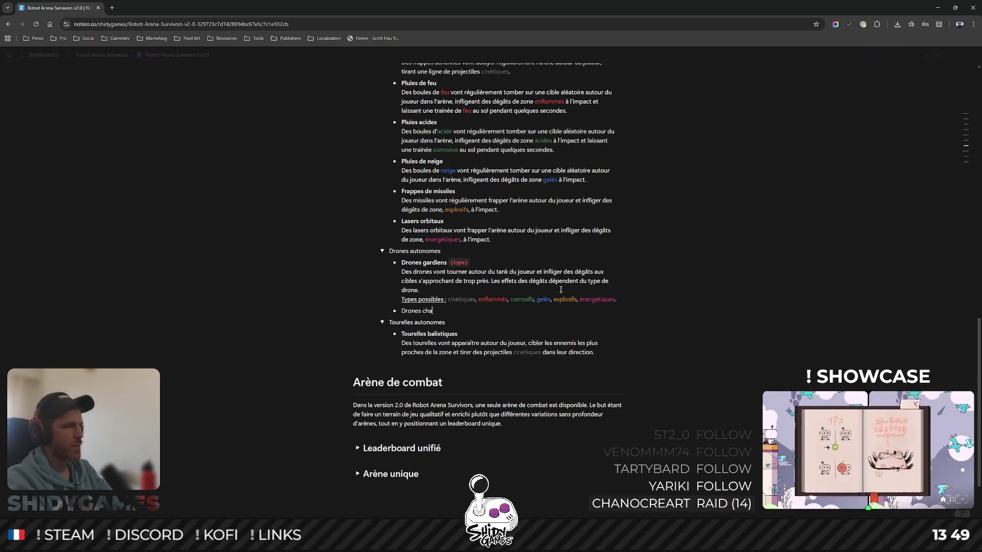
text(sseurs)
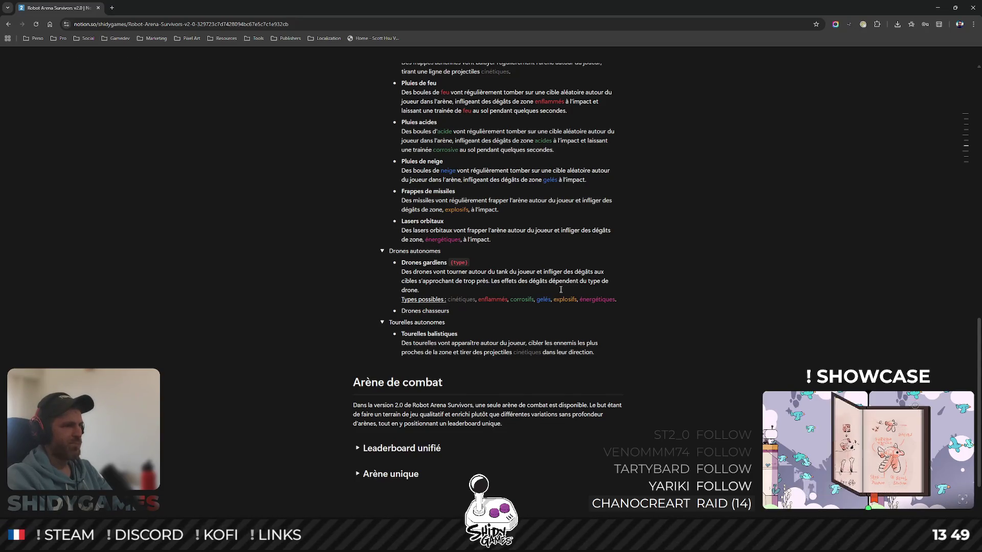
- Copy the {type} tag from Drones gardiens onto the new Drones chasseurs entry
key(shift+Return)
drag(452, 263, 423, 262)
key(ctrl+c)
click(452, 320)
key(ctrl+v)
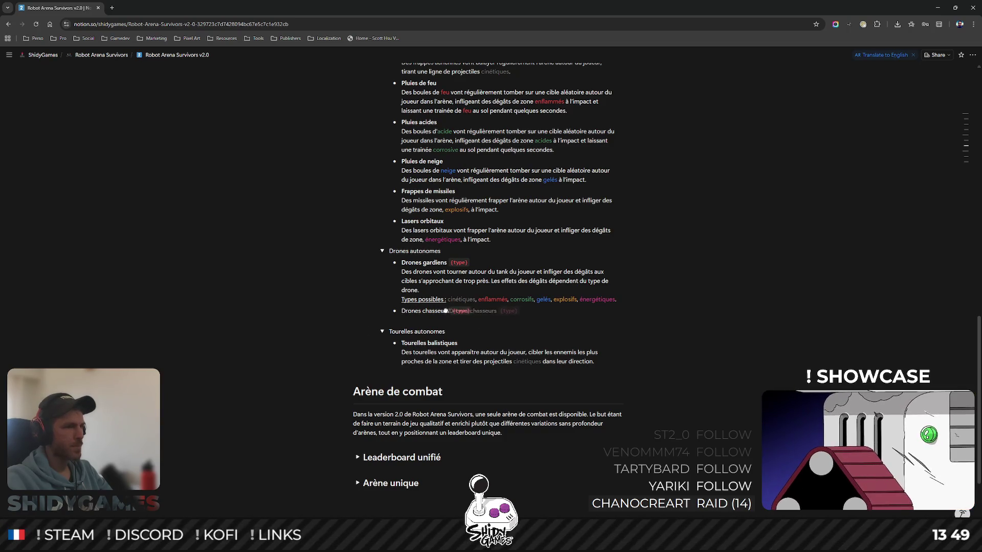
- Make the Drones chasseurs title bold and begin its description
key(Escape)
drag(402, 310, 451, 310)
right_click(451, 310)
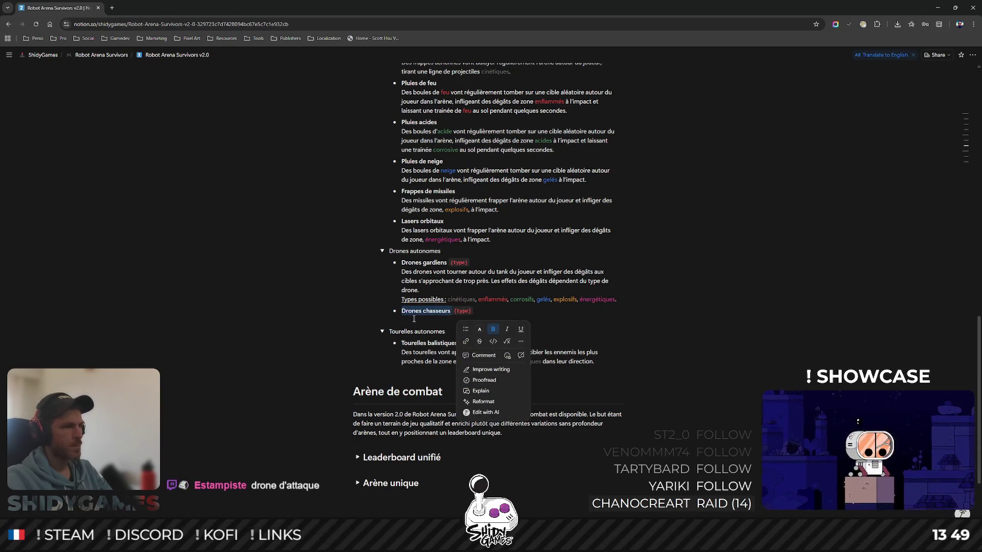
key(ctrl+b)
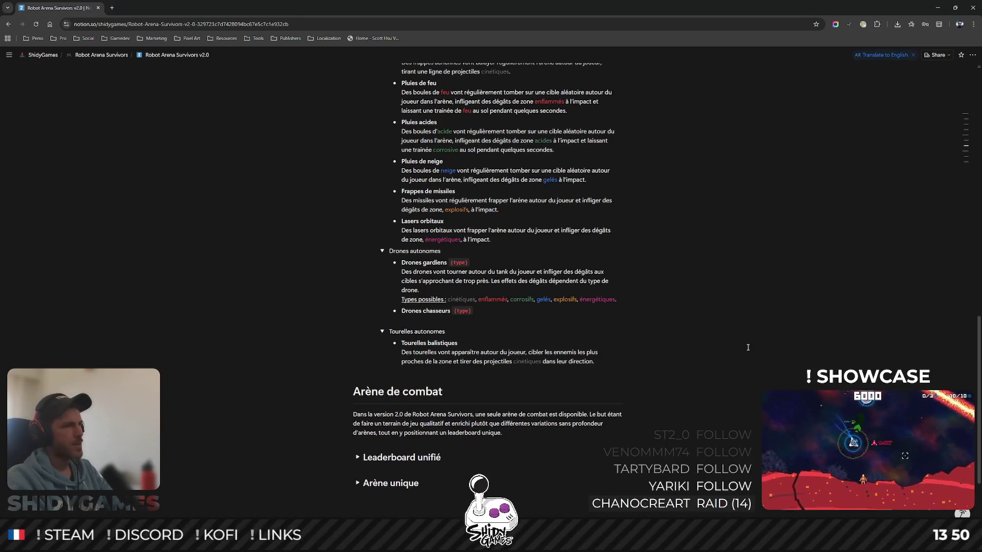
text(Des drones autono)
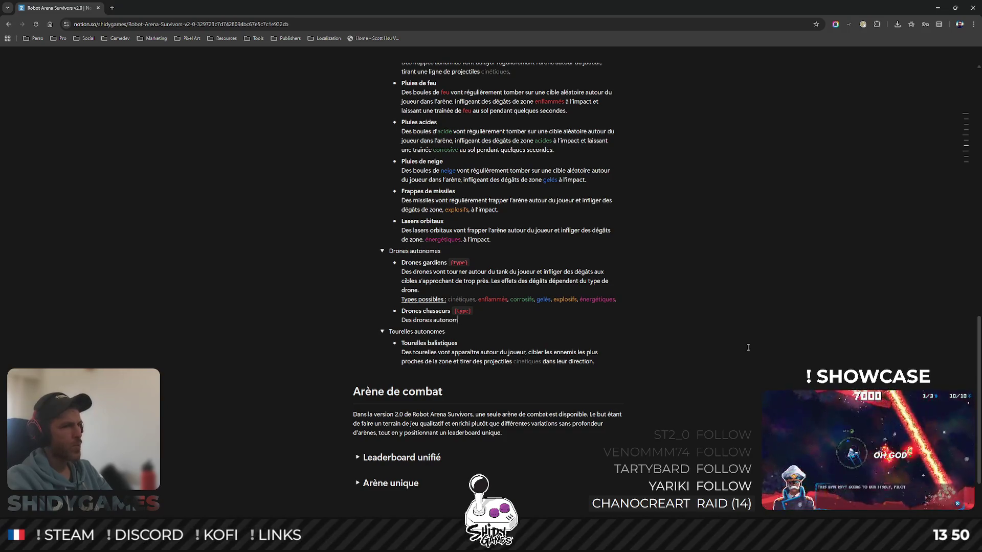
text(m)
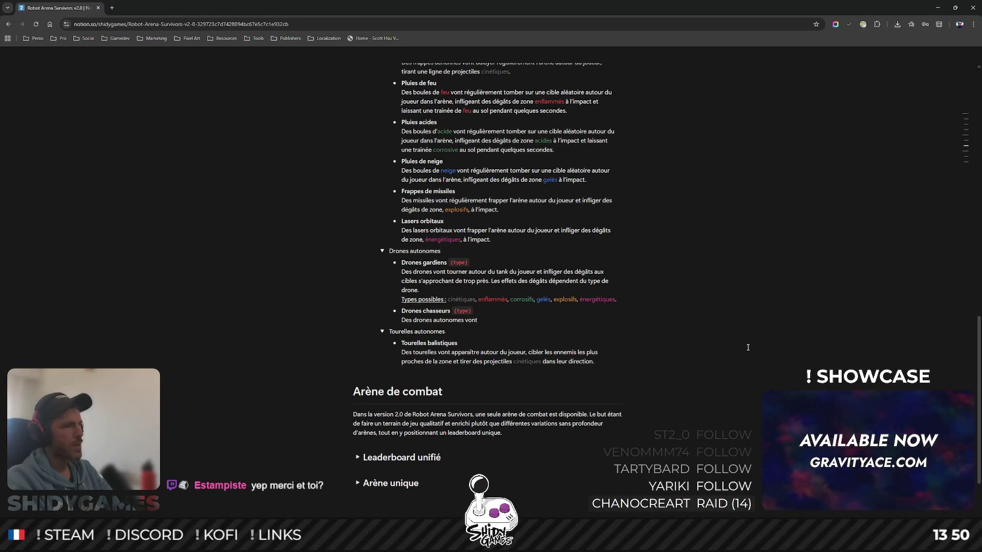
text(chasse)
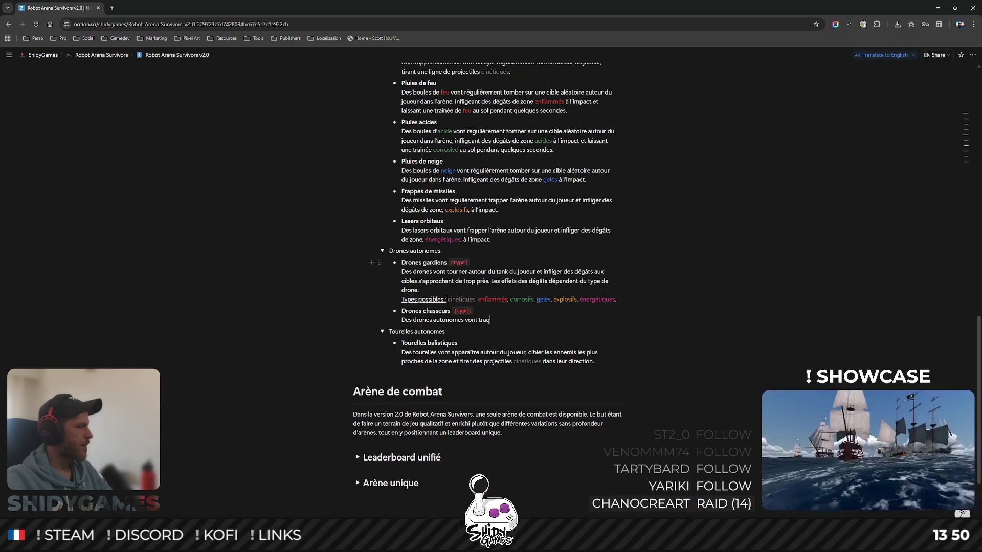
mouse_move(426, 311)
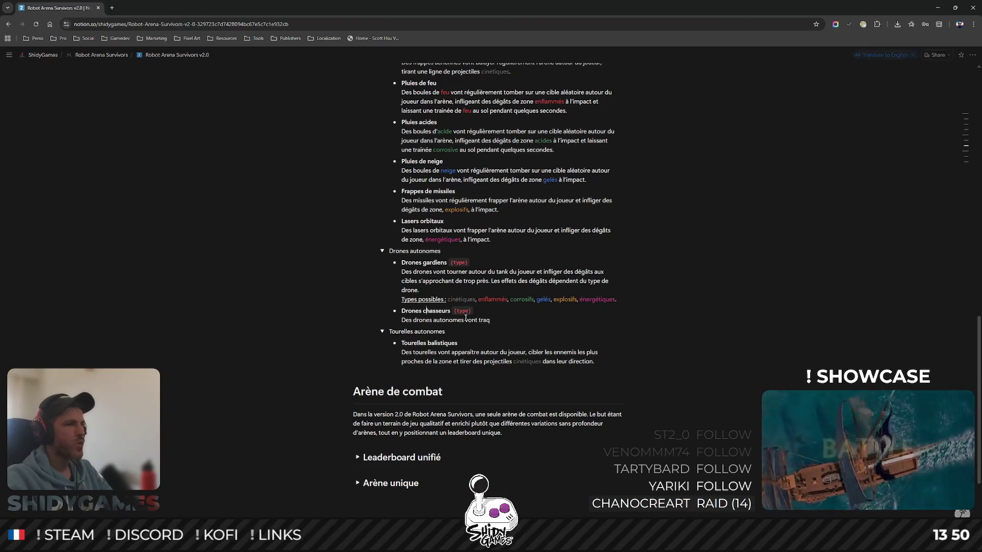
key(shift+Right)
key(shift+Right)
key(shift+Right)
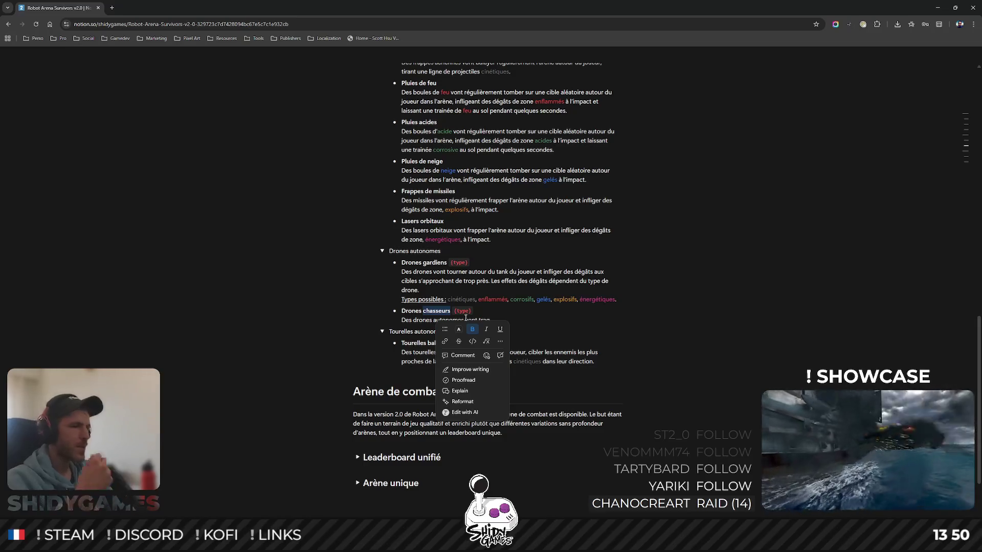
- Rename the drone to 'Drones traqueurs' and write that it tracks enemies in the arena using its armament
click(423, 312)
double_click(436, 312)
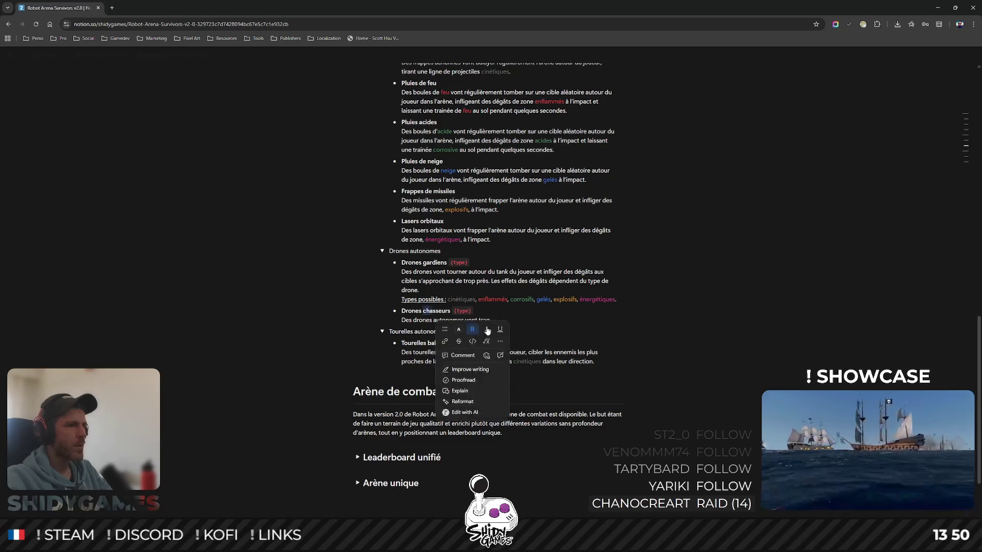
text(traqu)
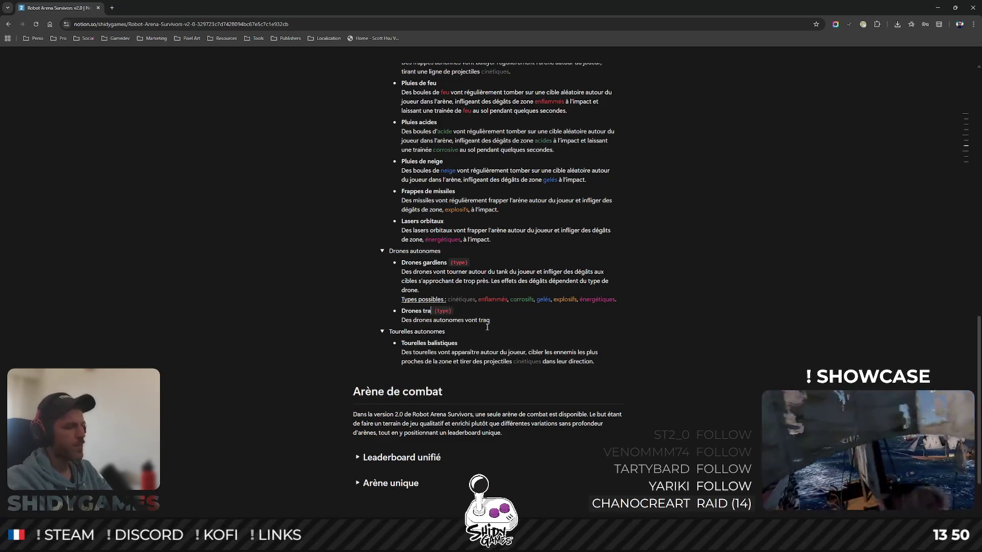
text(eurs)
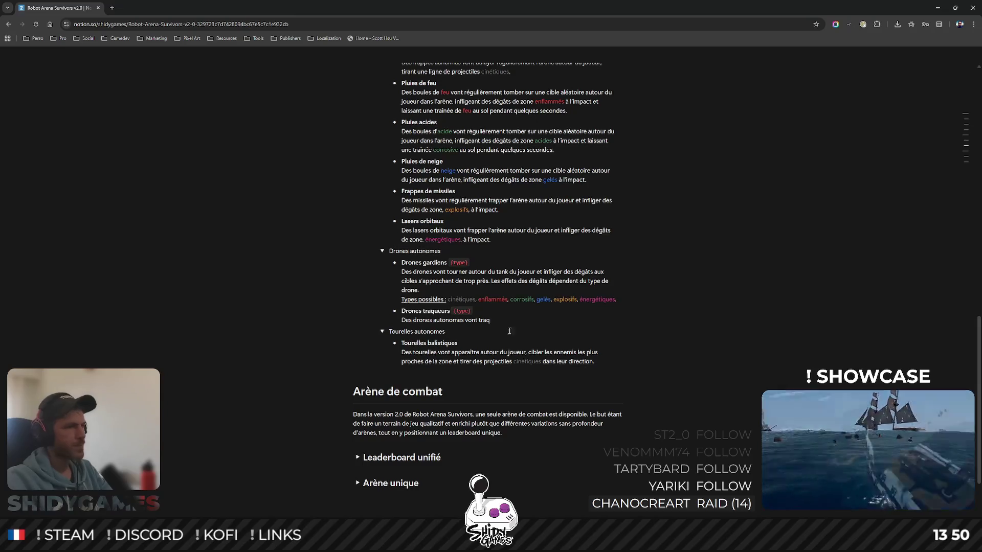
text(uer les)
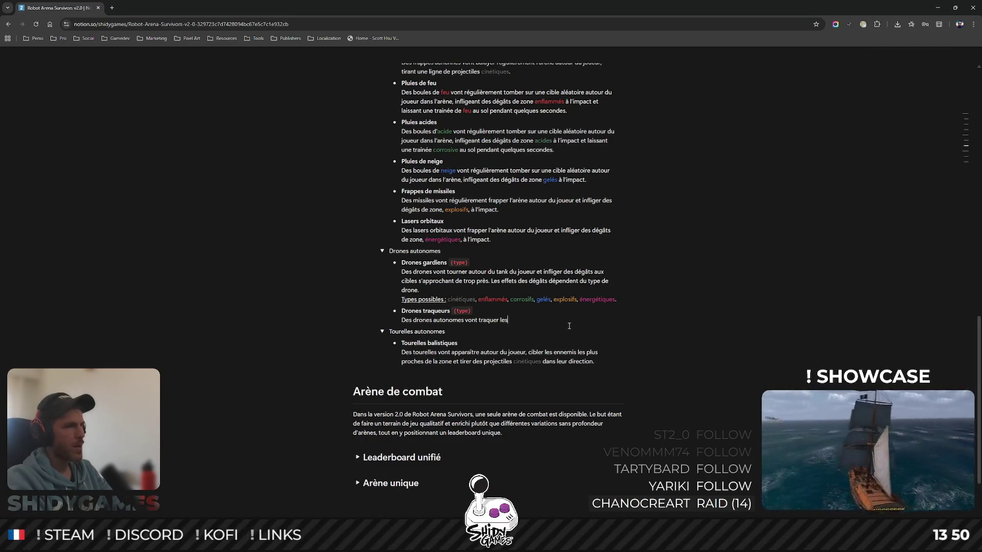
text( ennemis)
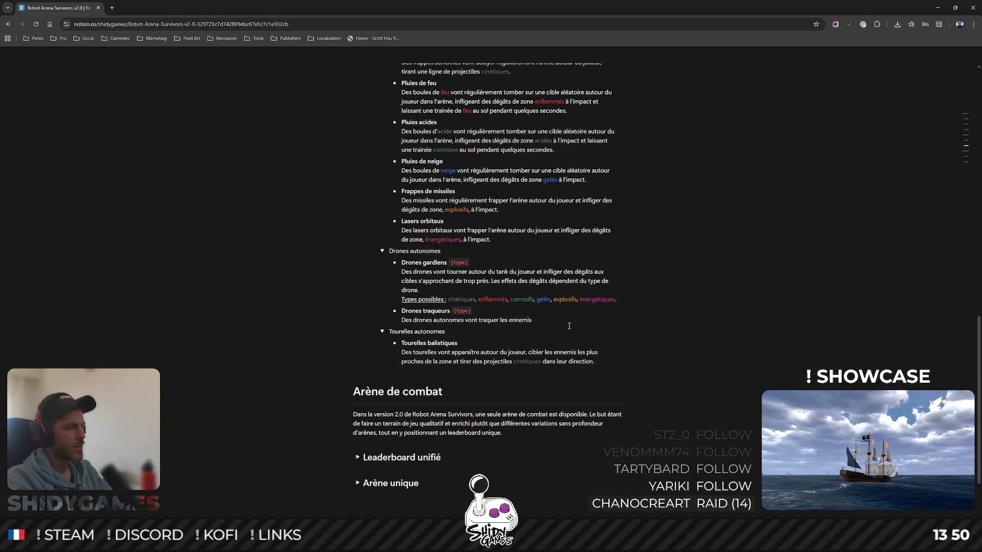
text( dans l'ar)
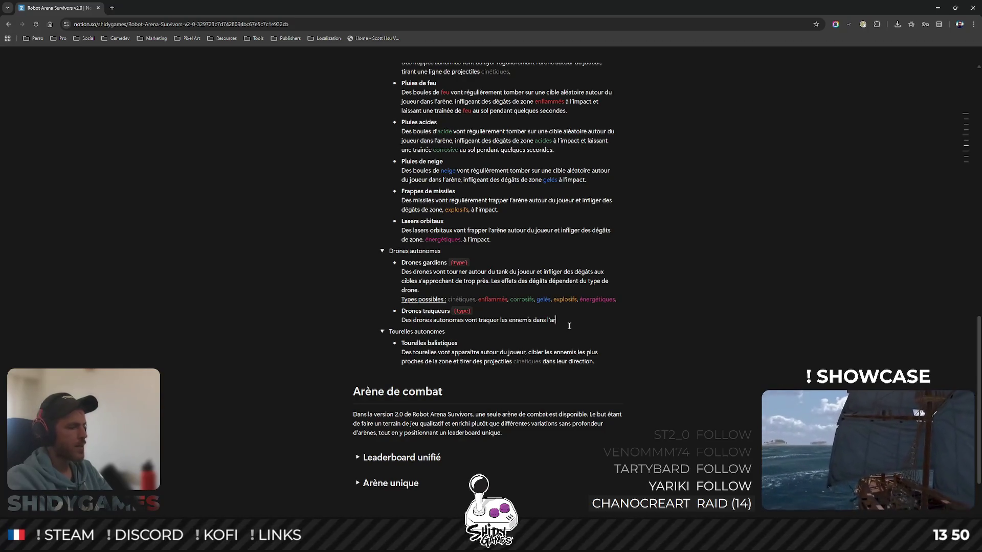
text(ène et utilise)
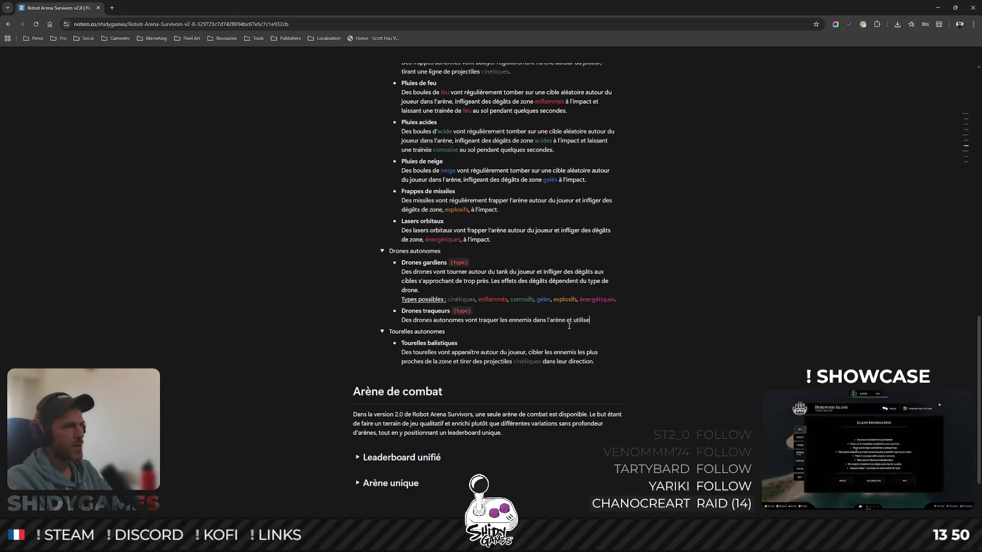
text(r leu)
text(r areme)
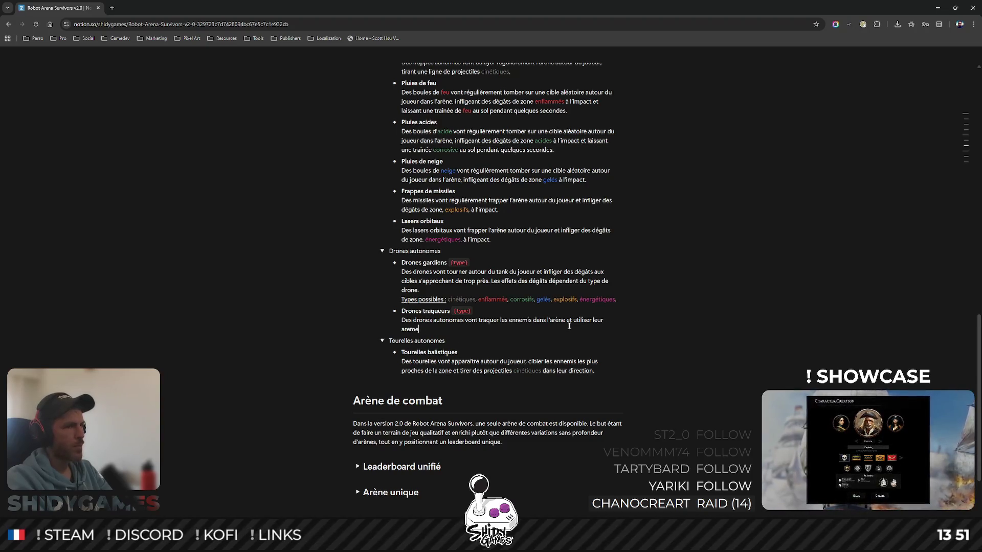
key(BackSpace)
key(BackSpace)
text(me)
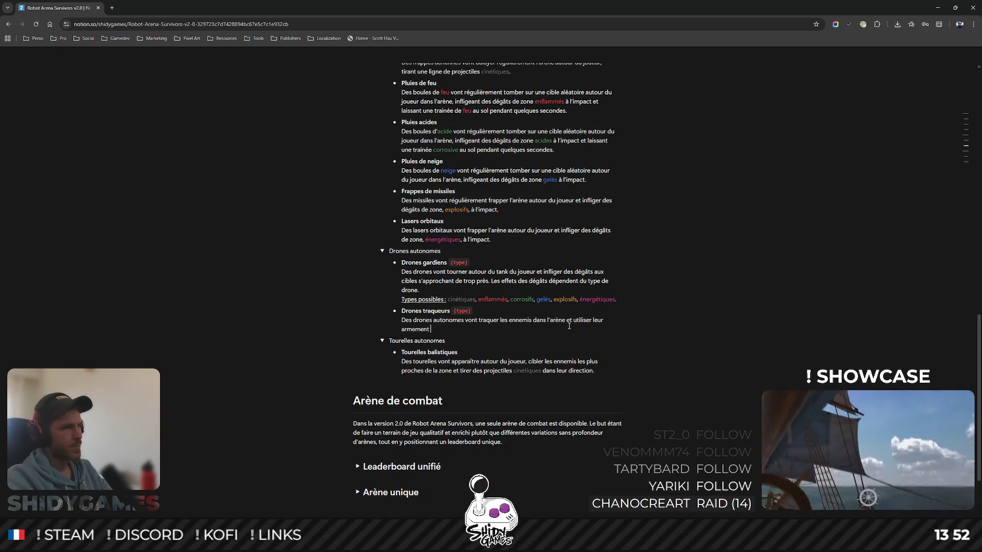
text(eut )
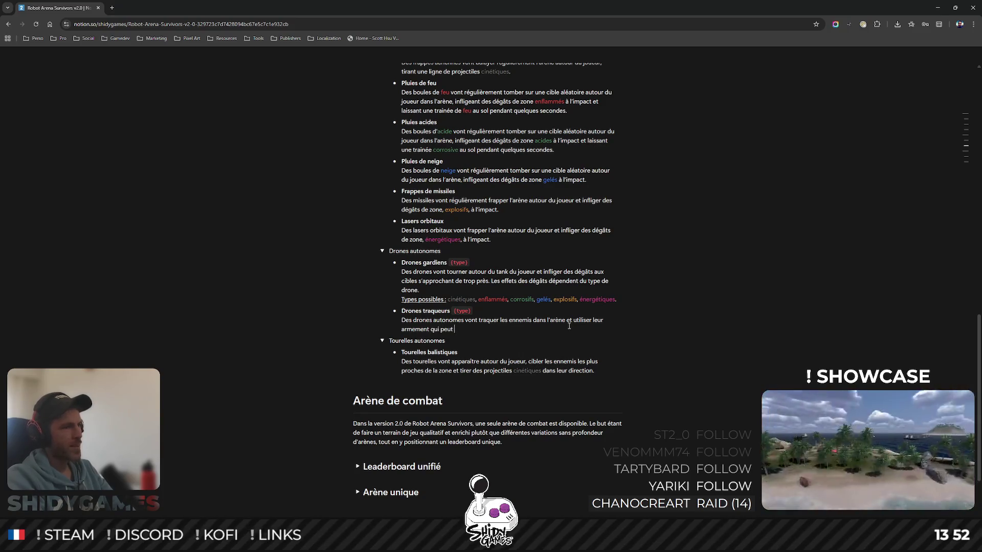
text(être balisi)
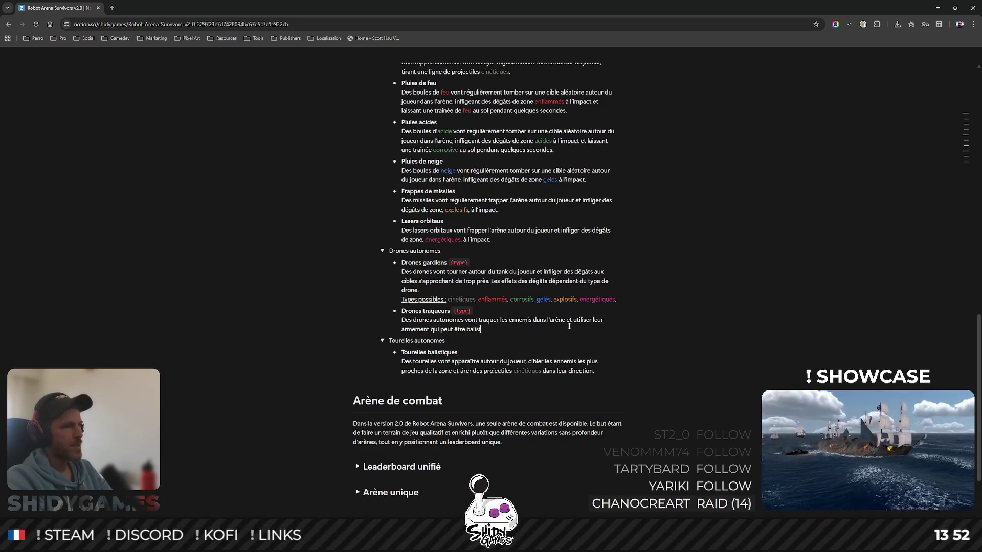
- End the description with 'armement qui peut être balistique ou de mêlée, en fonction du type de drone.' and add an empty line
key(BackSpace)
text(tique )
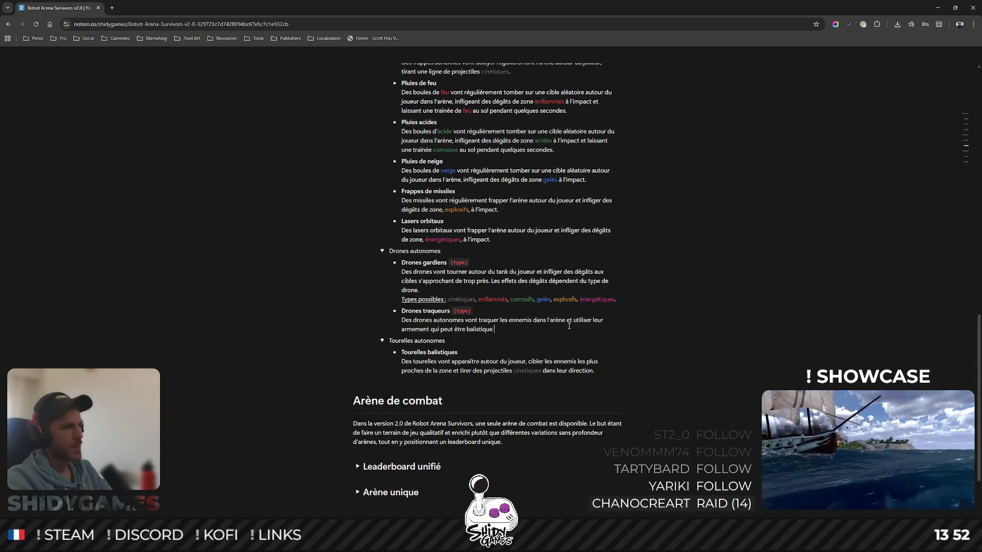
text(ou de m)
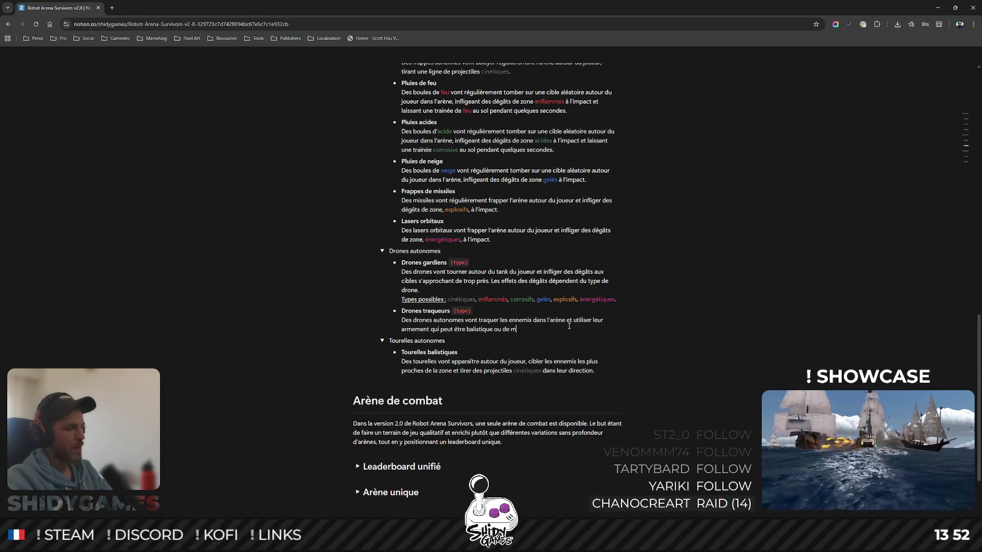
text(êlée, en fonction du d)
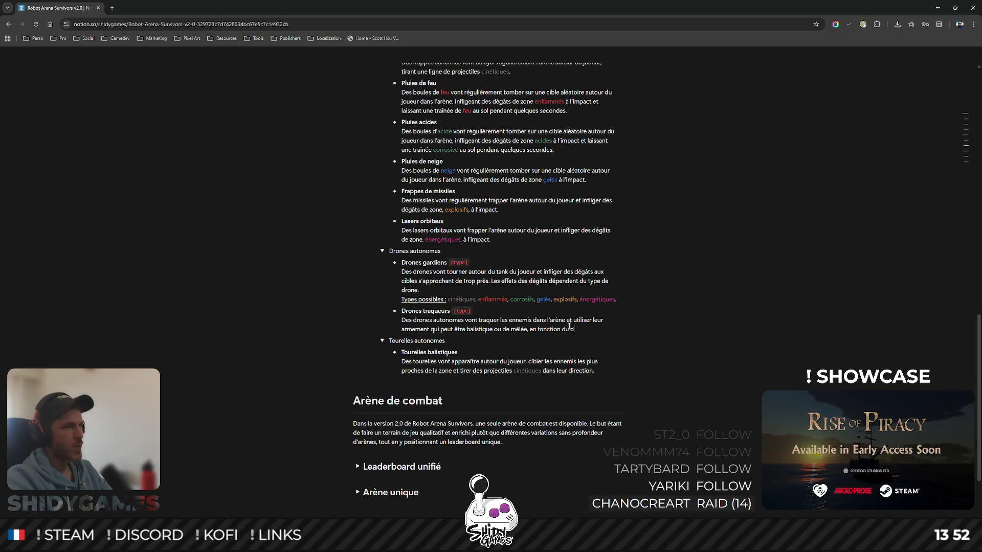
text(e de drone.)
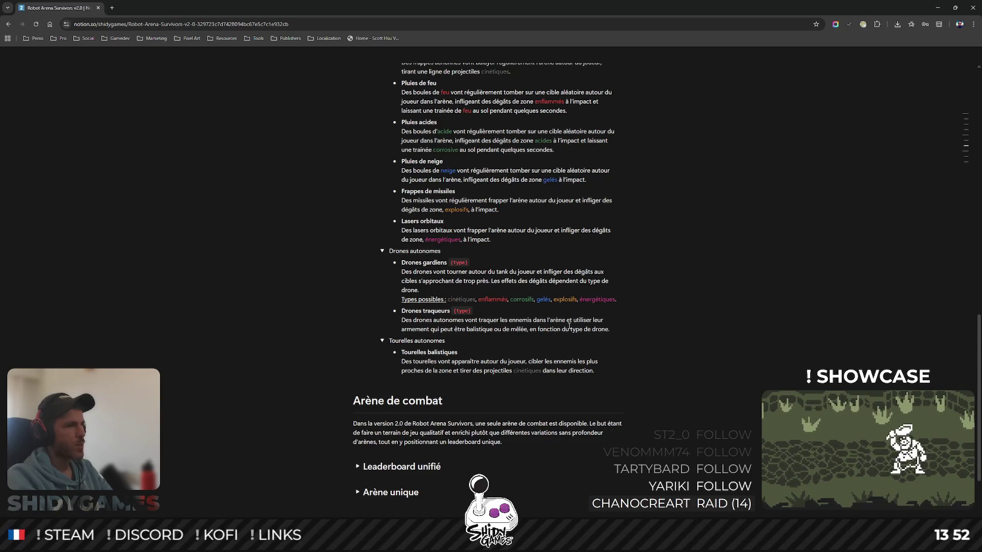
key(Return)
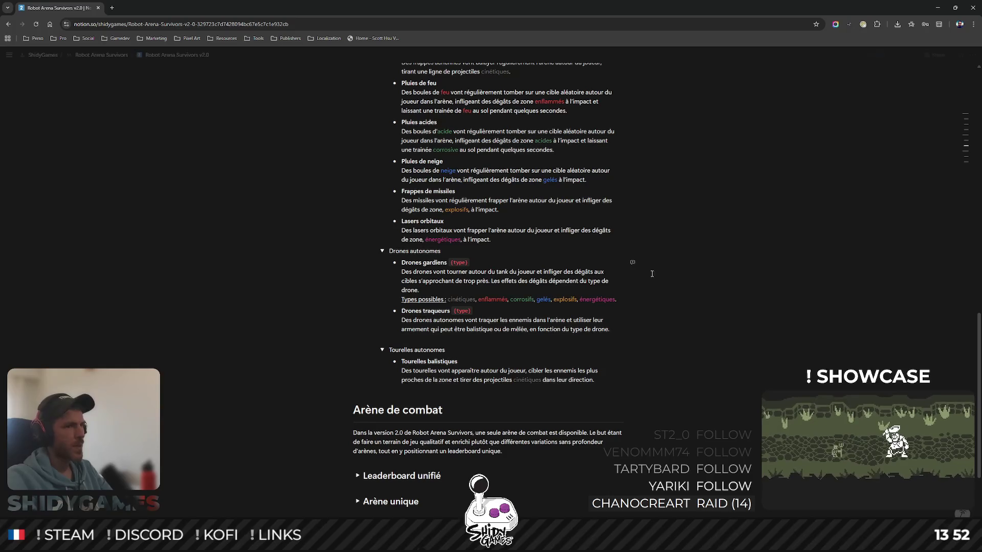
- Copy the coloured Types possibles line from Drones gardiens onto the empty line under Drones traqueurs
mouse_move(394, 262)
mouse_down()
mouse_move(401, 300)
mouse_move(617, 300)
mouse_up()
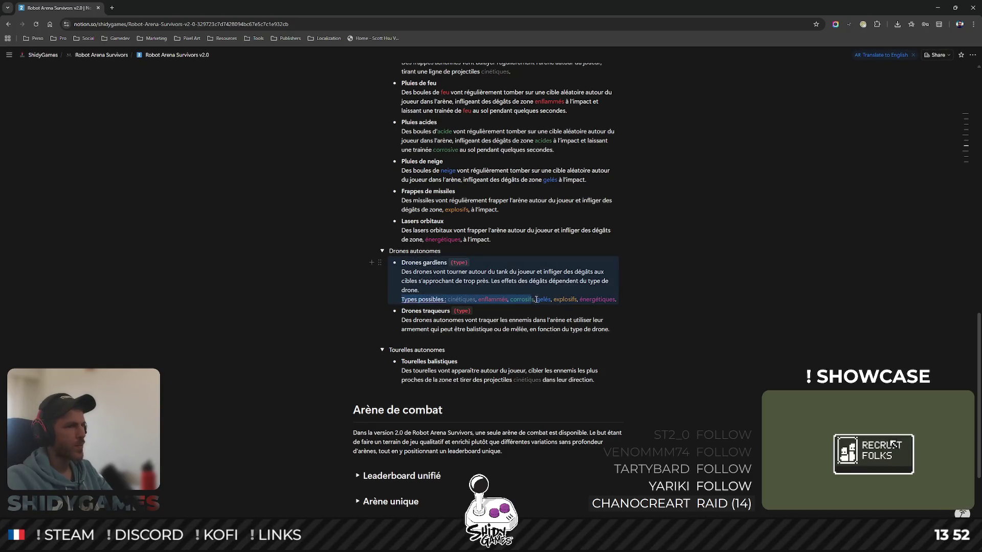
right_click(618, 300)
click(648, 307)
click(610, 329)
text(Types possibles : cinétiques, enflammés, corrosifs, gelés, explosifs, énergétiques.)
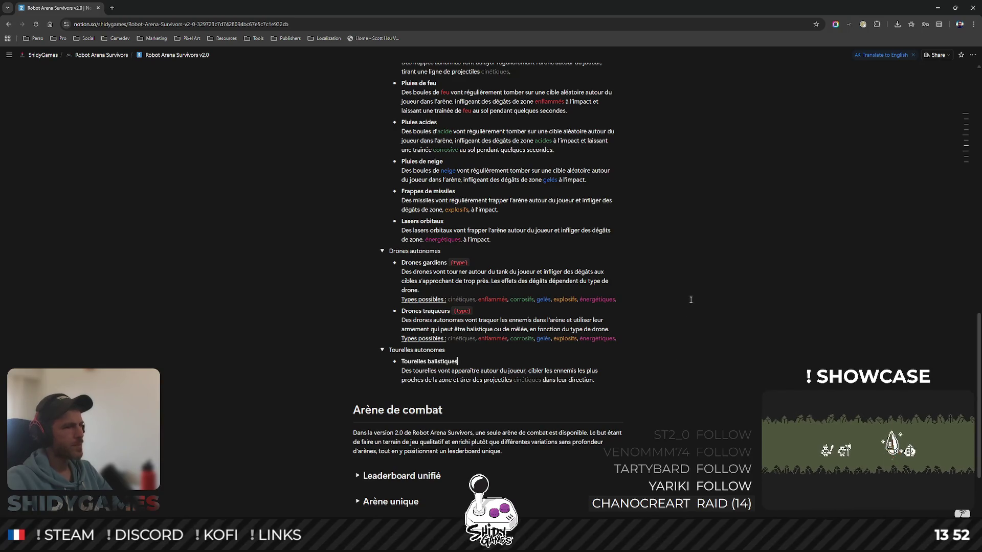
scroll(690, 300, down, 1)
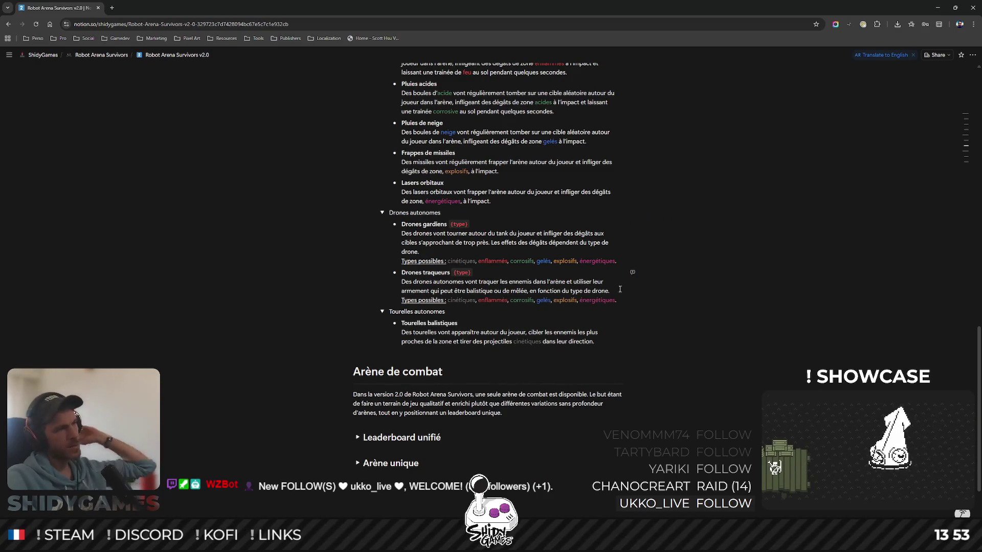
click(626, 344)
scroll(625, 345, up, 3)
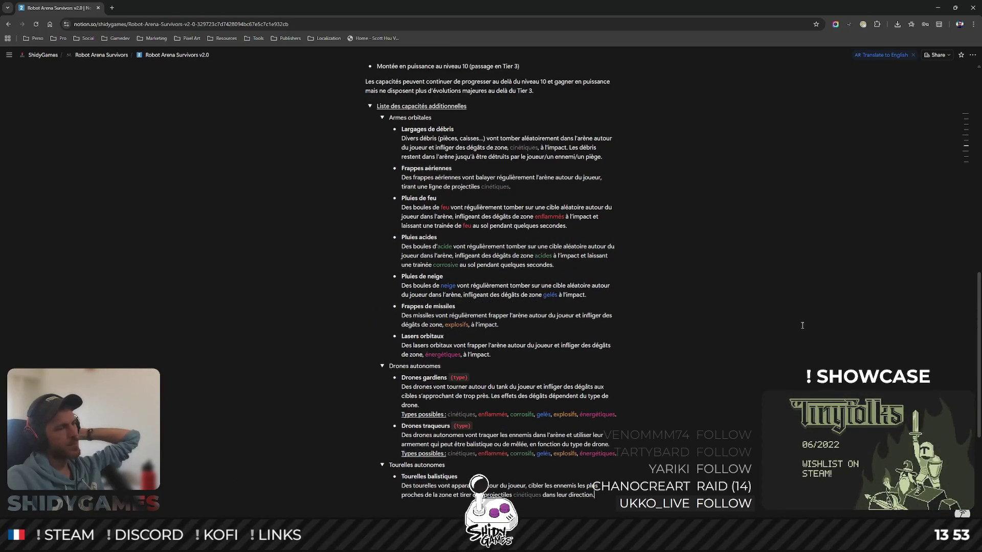
scroll(803, 326, down, 1)
scroll(802, 326, down, 1)
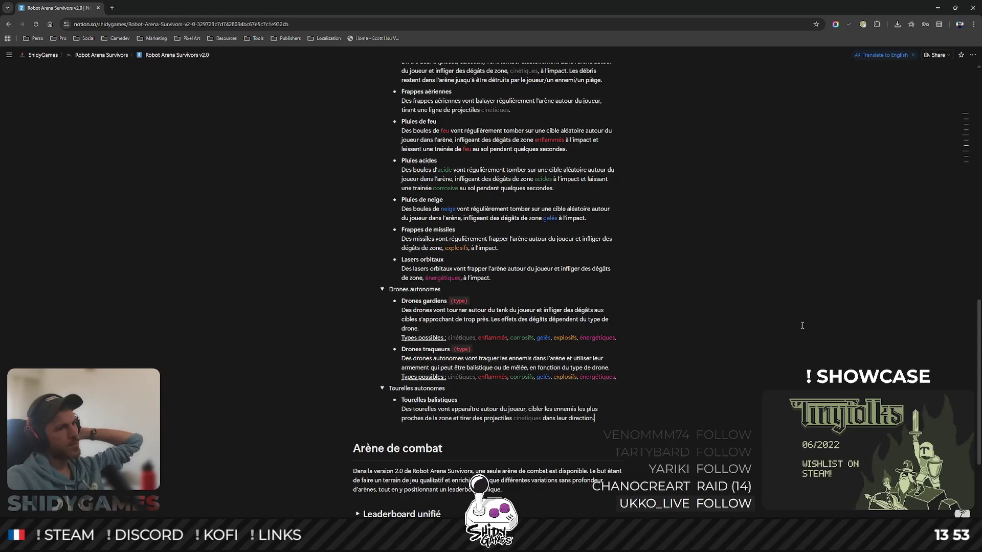
scroll(802, 325, up, 1)
scroll(802, 326, down, 1)
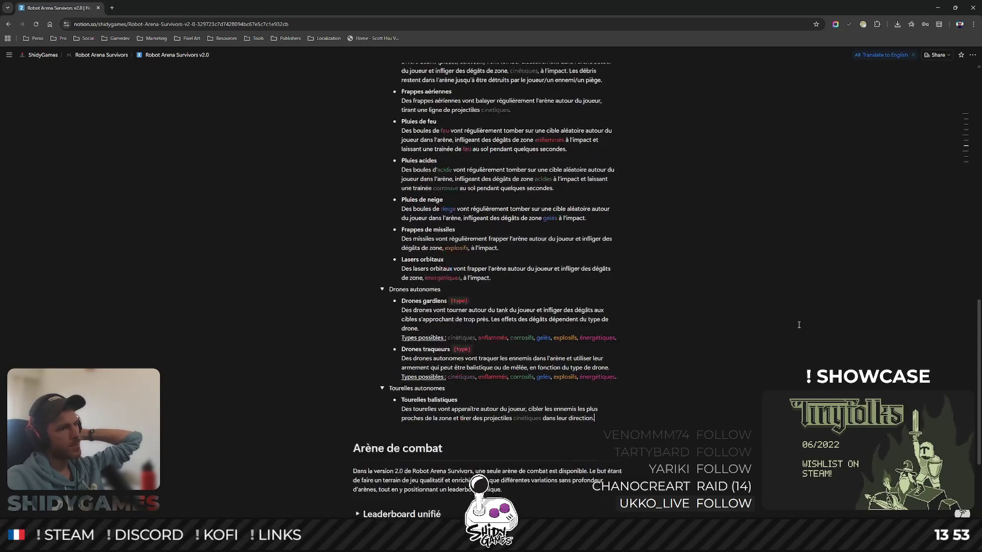
scroll(798, 325, down, 1)
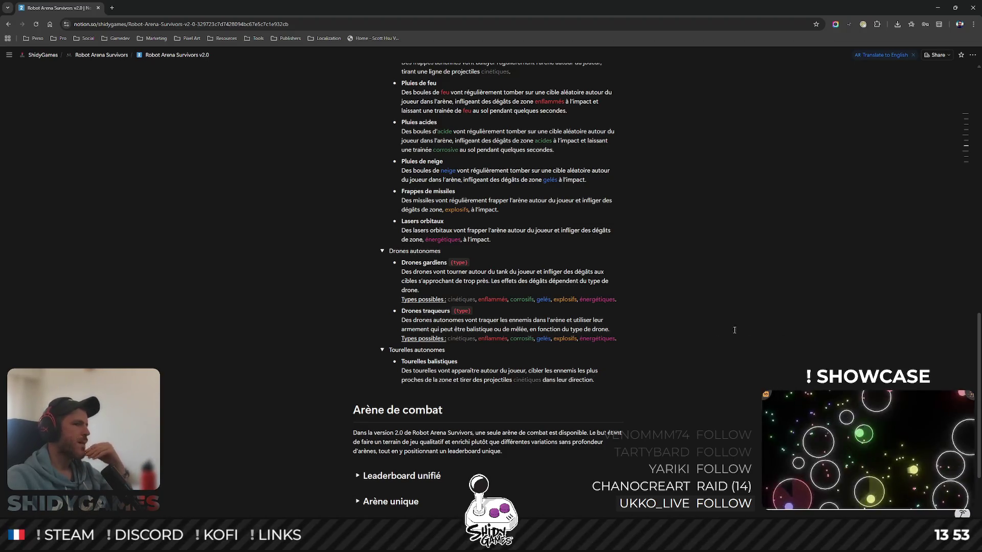
scroll(796, 325, down, 1)
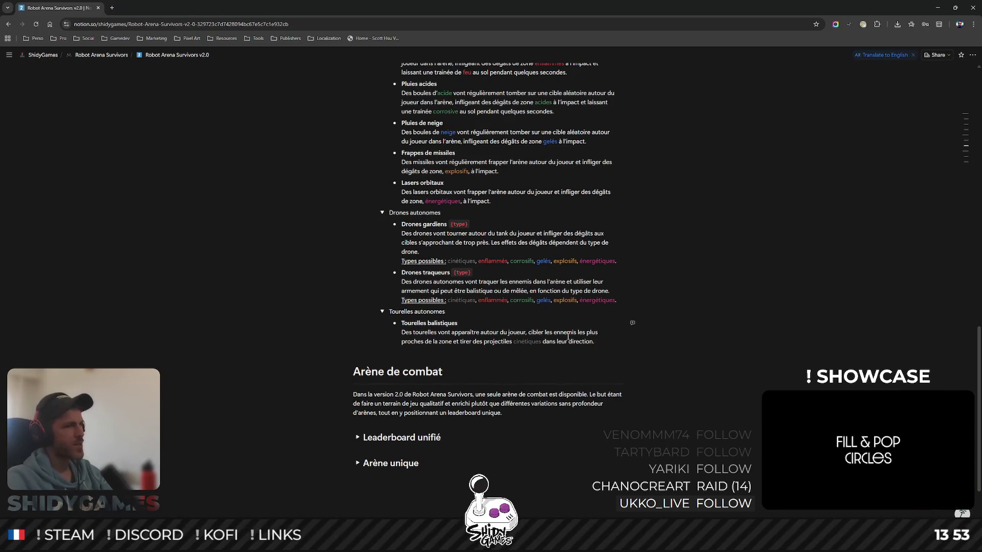
triple_click(617, 300)
key(ctrl+c)
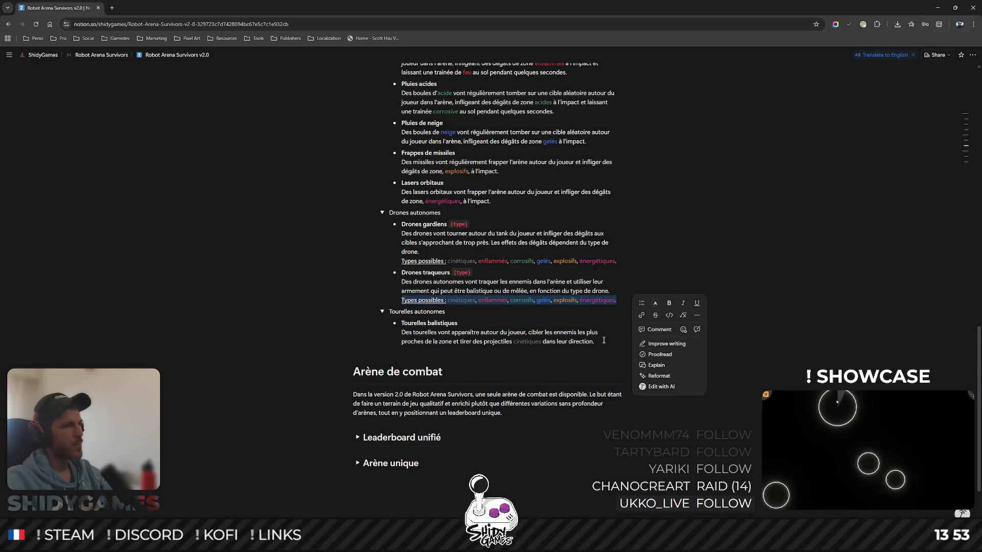
- Paste the Types possibles line on a new line under the Tourelles balistiques description
click(604, 341)
key(shift+Return)
key(ctrl+v)
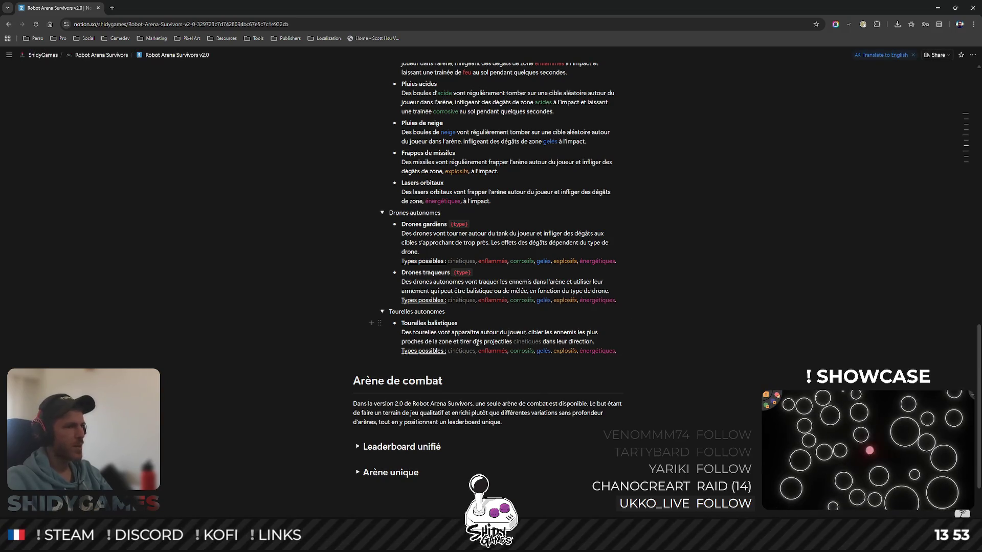
- Replace the ending 'cinétiques dans leur direction.' with 'selon le type de tourelle.'
double_click(527, 341)
drag(540, 340, 594, 343)
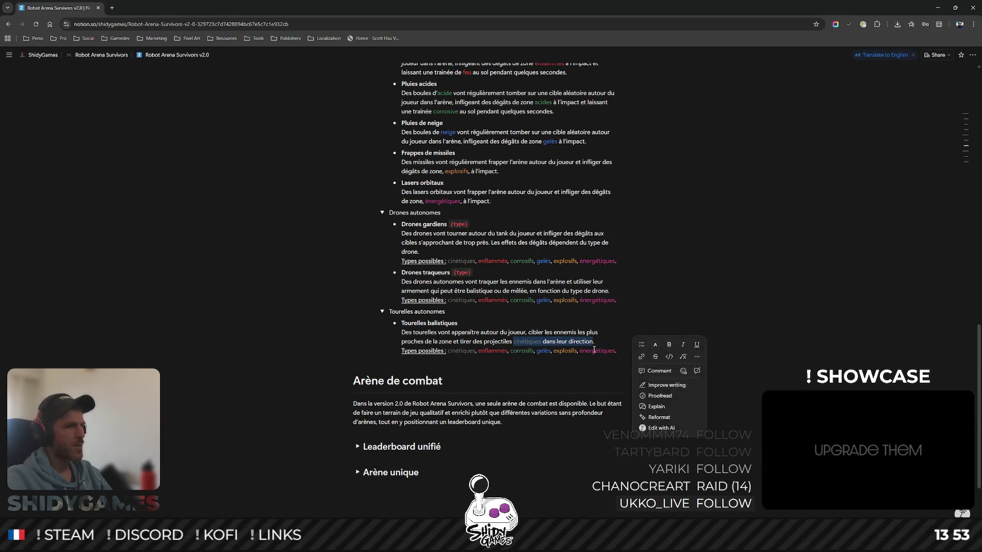
key(Delete)
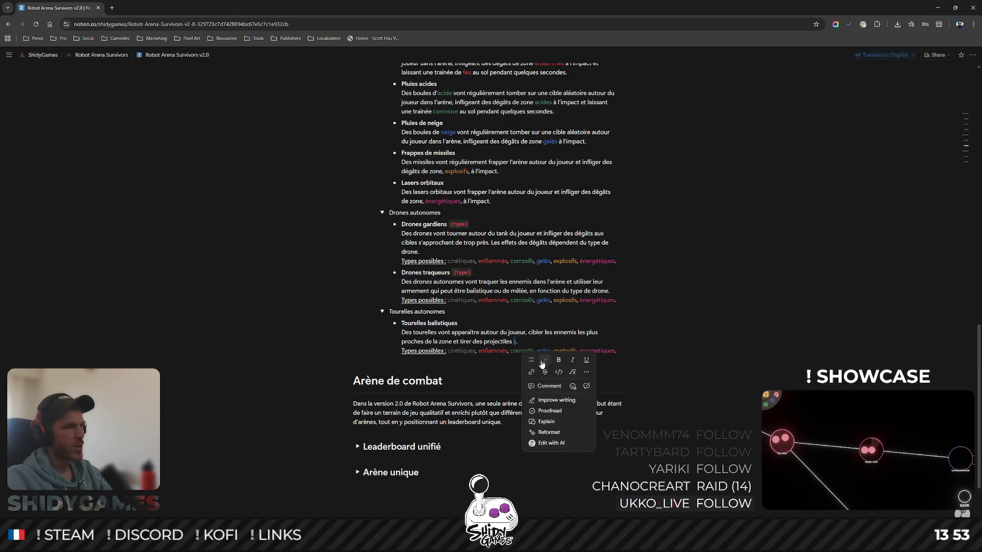
click(544, 360)
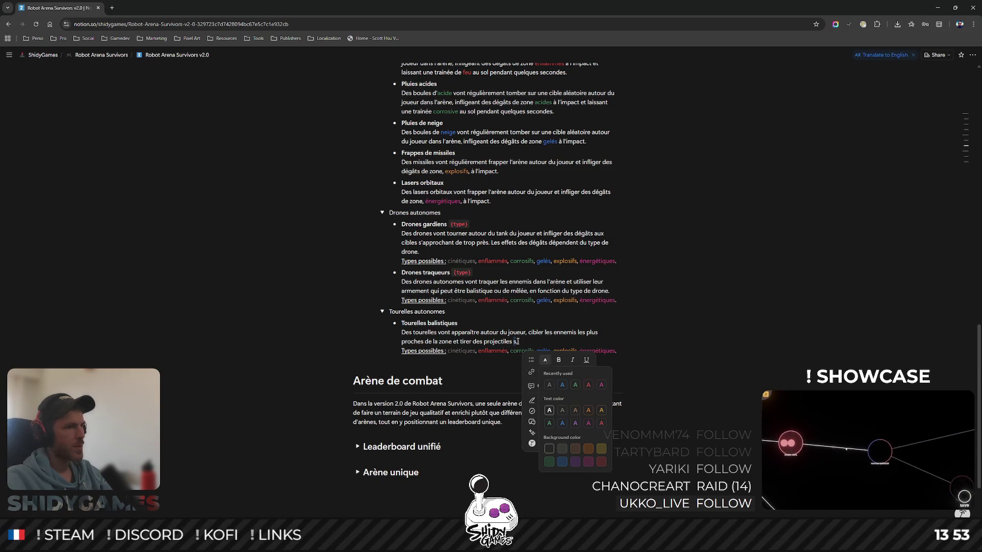
click(548, 384)
text(elon l)
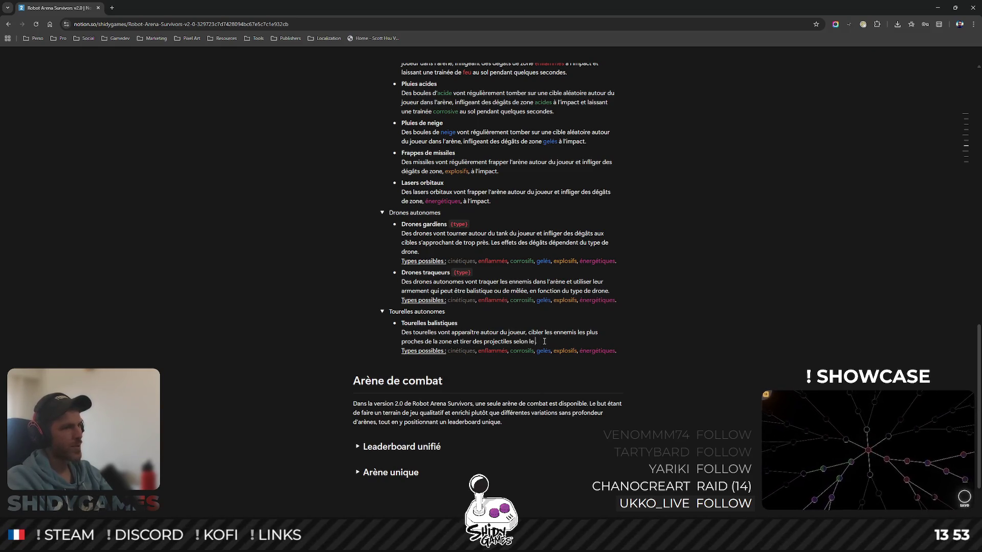
text(e d)
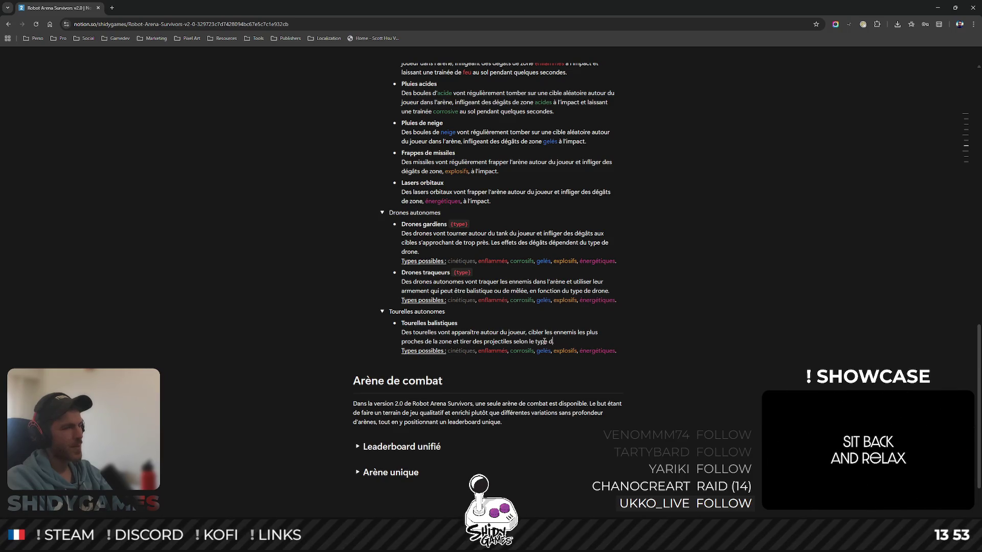
text(e tourelle.)
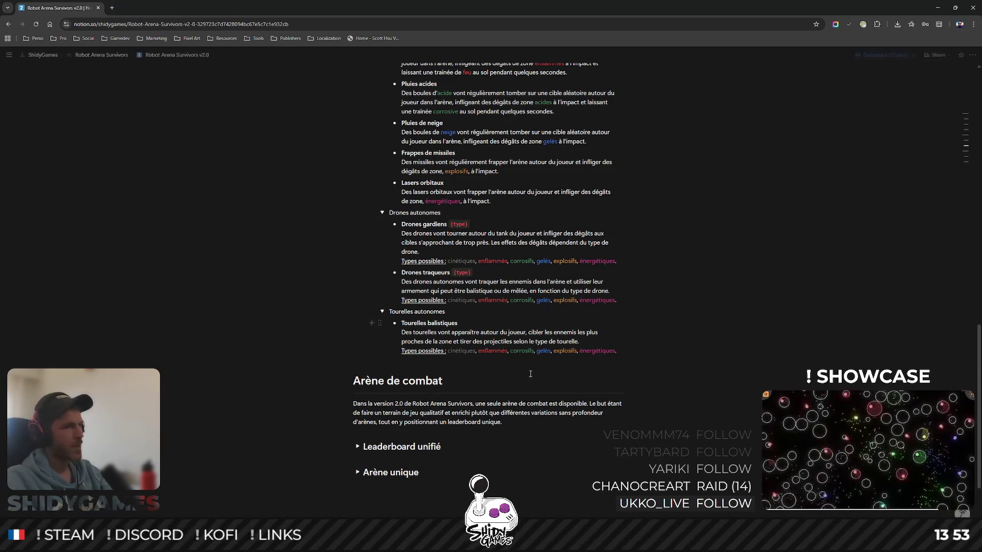
- Copy the {type} tag from Drones traqueurs and paste it after Tourelles balistiques
drag(479, 271, 452, 272)
right_click(474, 281)
click(490, 304)
click(460, 323)
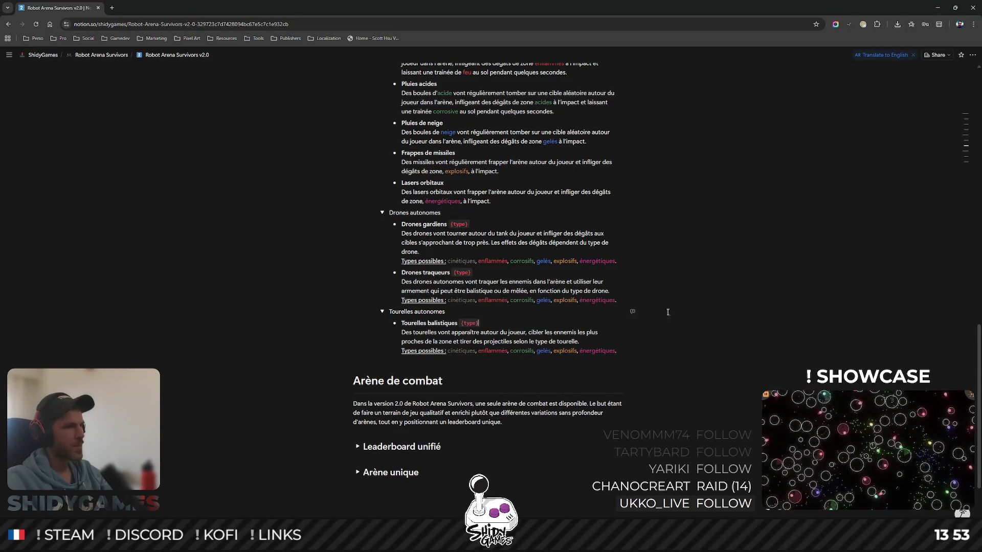
scroll(822, 303, up, 1)
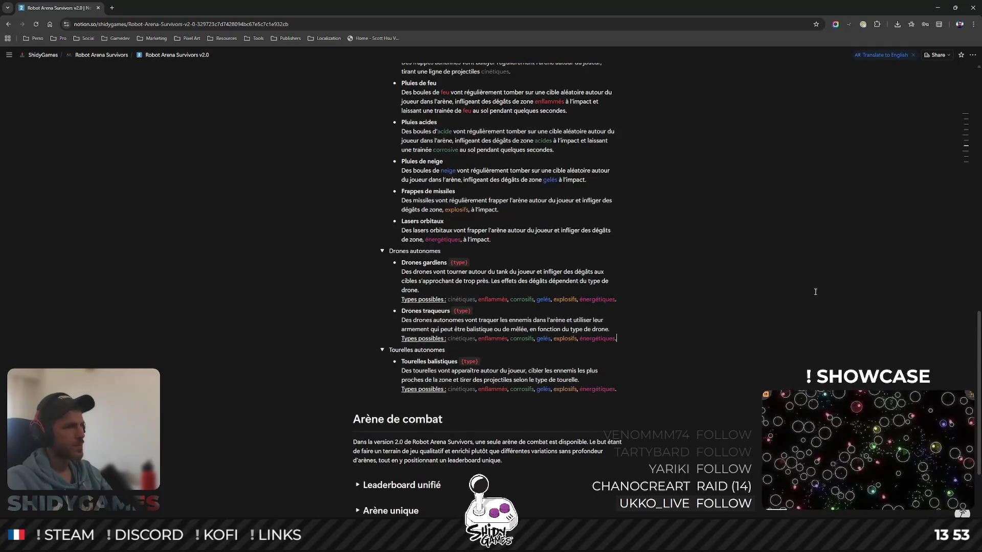
scroll(763, 310, down, 1)
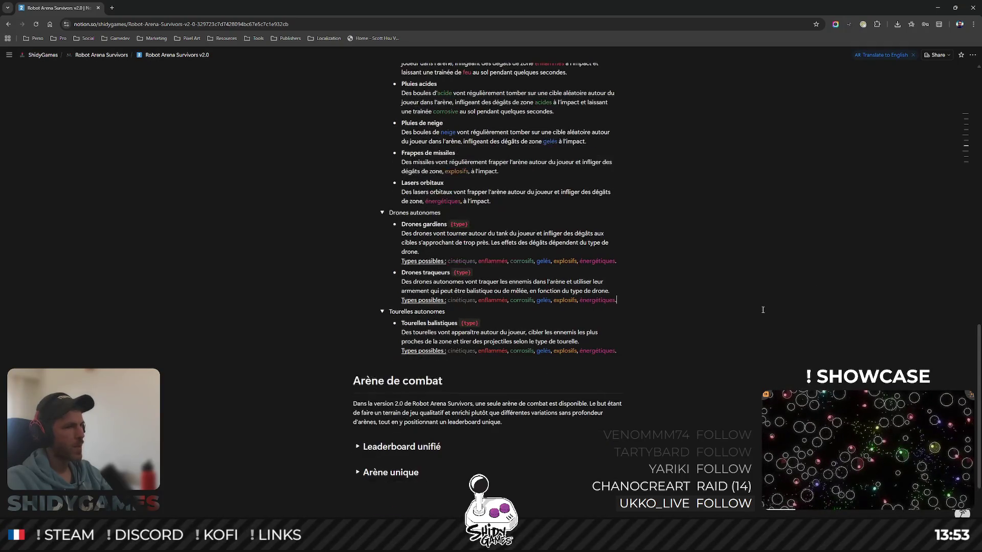
- Review the words enflammés and corrosifs in the turret's Types possibles line
right_click(460, 351)
right_click(493, 351)
click(792, 341)
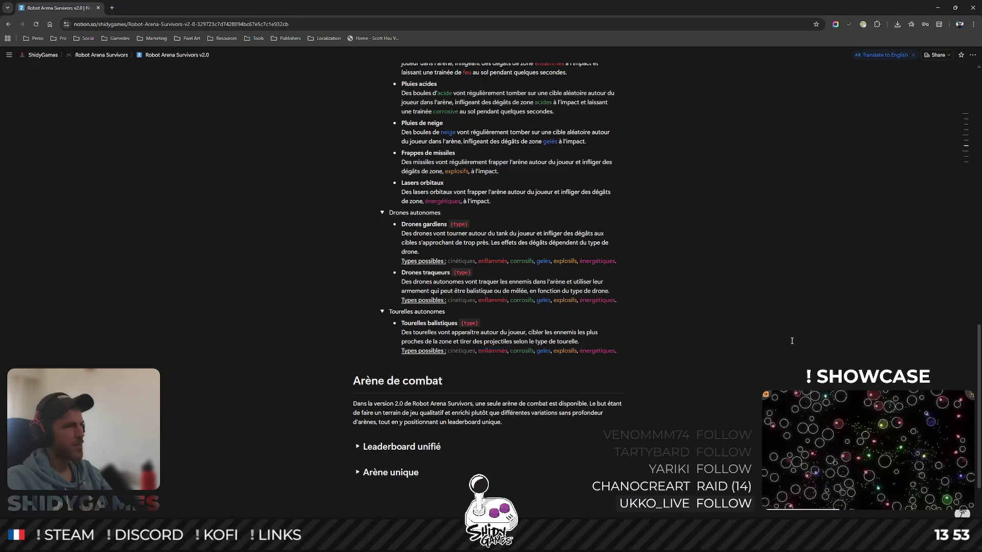
scroll(792, 341, up, 2)
scroll(813, 327, down, 2)
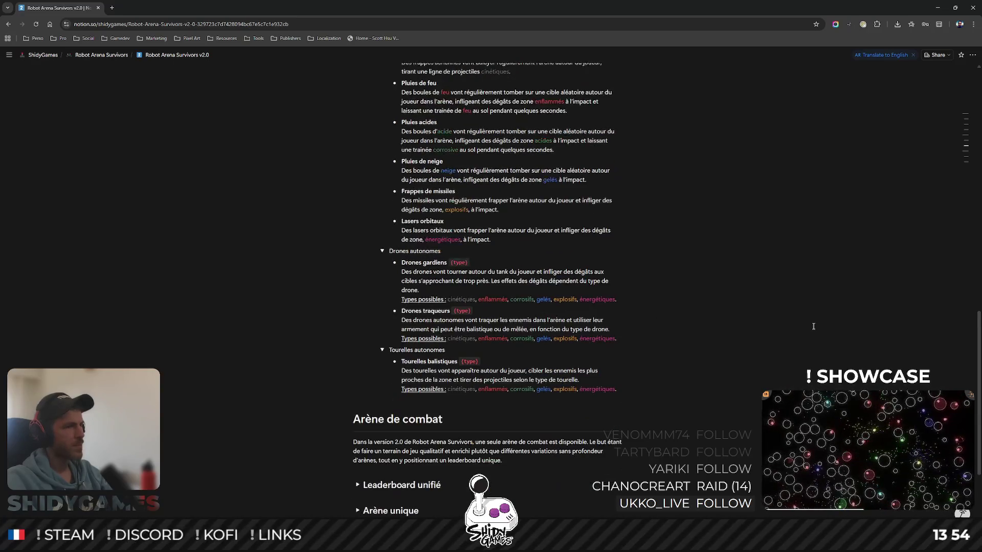
scroll(813, 327, down, 2)
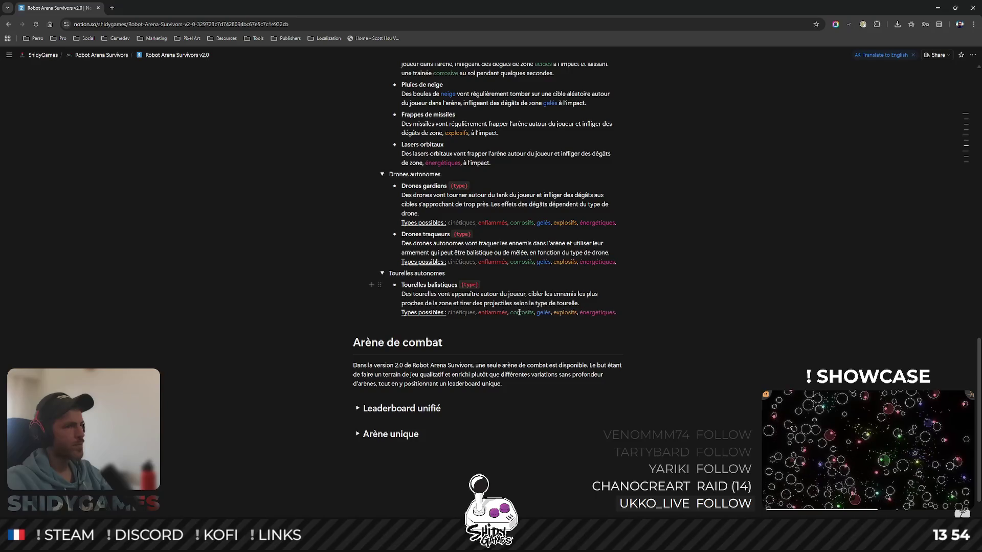
double_click(462, 312)
double_click(492, 312)
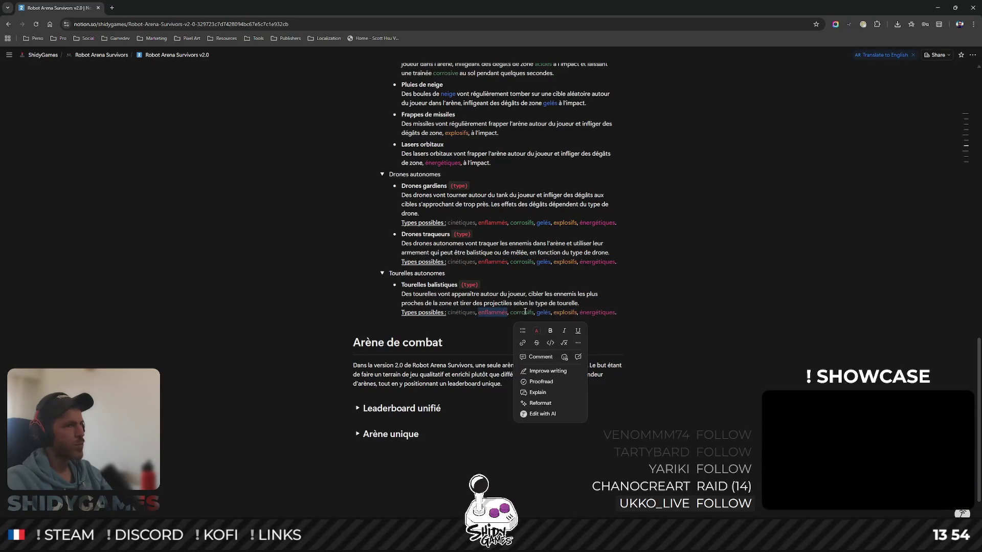
double_click(519, 312)
click(739, 309)
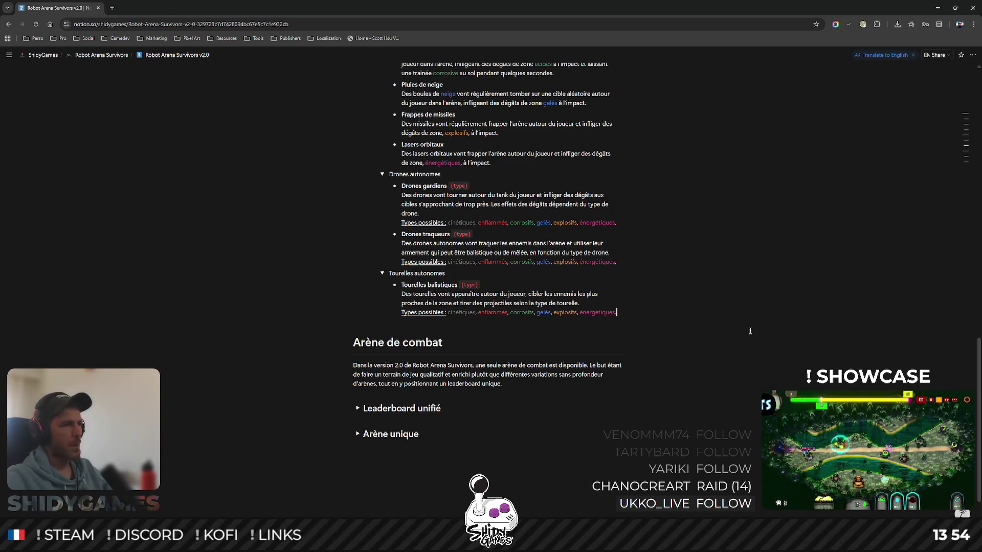
scroll(721, 314, up, 4)
scroll(735, 322, up, 4)
scroll(736, 322, up, 3)
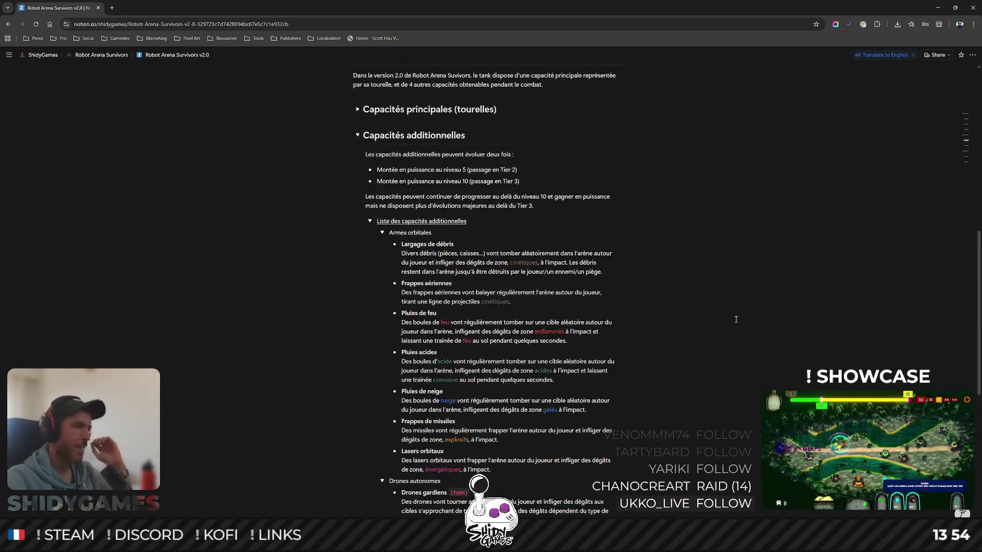
scroll(736, 320, down, 5)
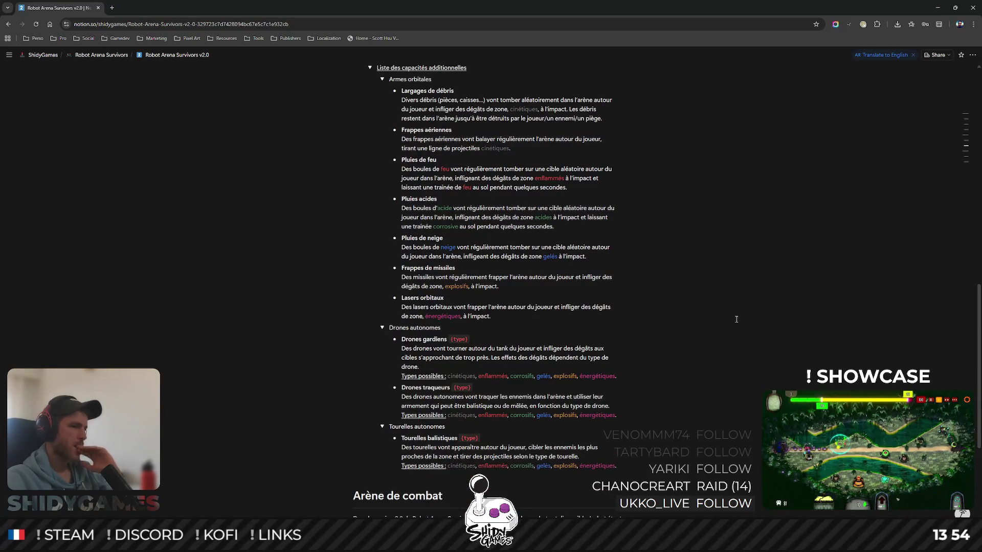
scroll(735, 321, down, 2)
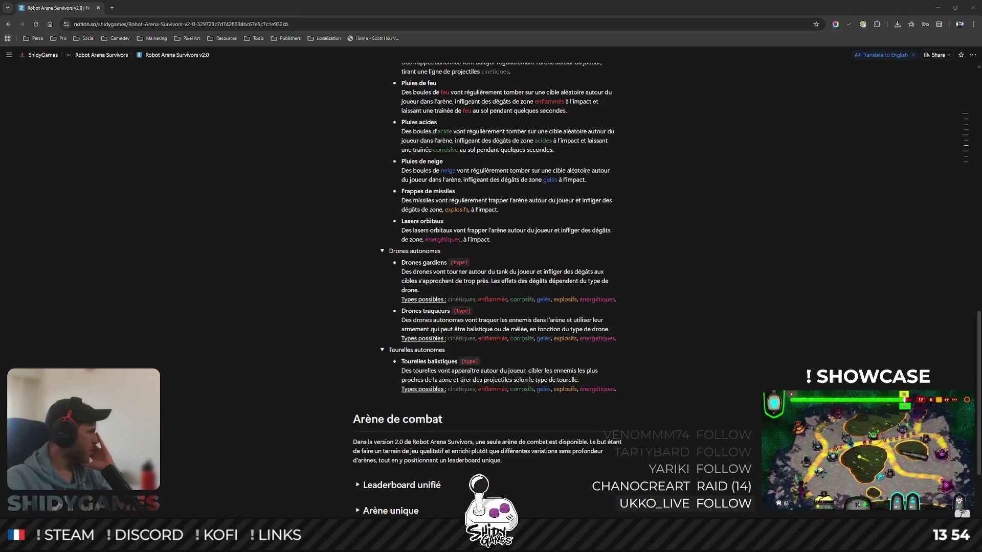
key(alt+Tab)
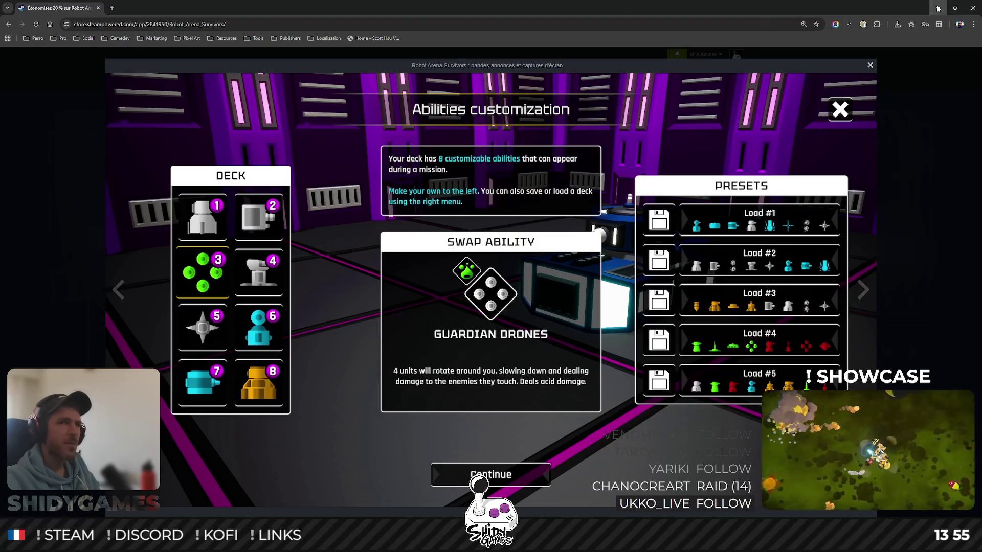
key(alt+Tab)
scroll(506, 311, up, 2)
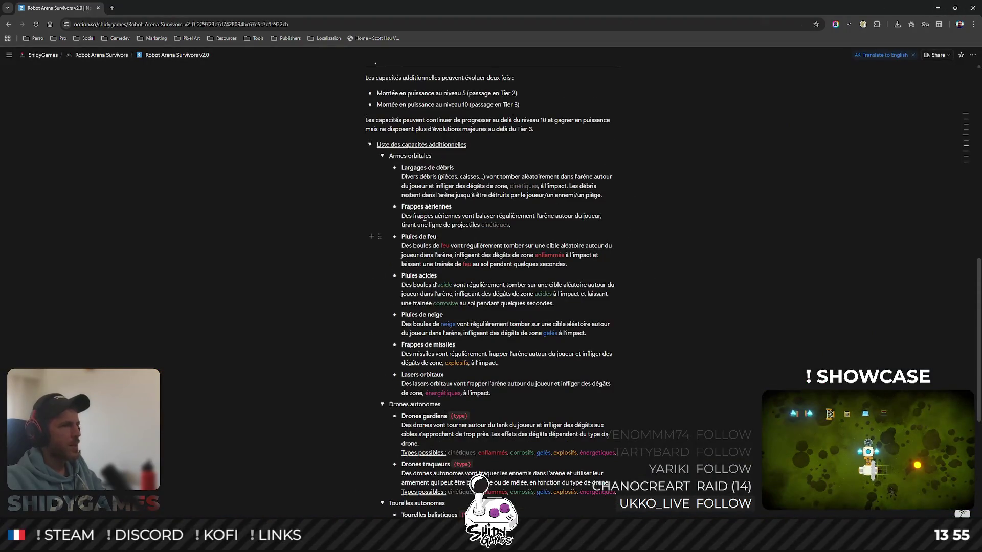
scroll(507, 307, down, 1)
scroll(506, 307, down, 1)
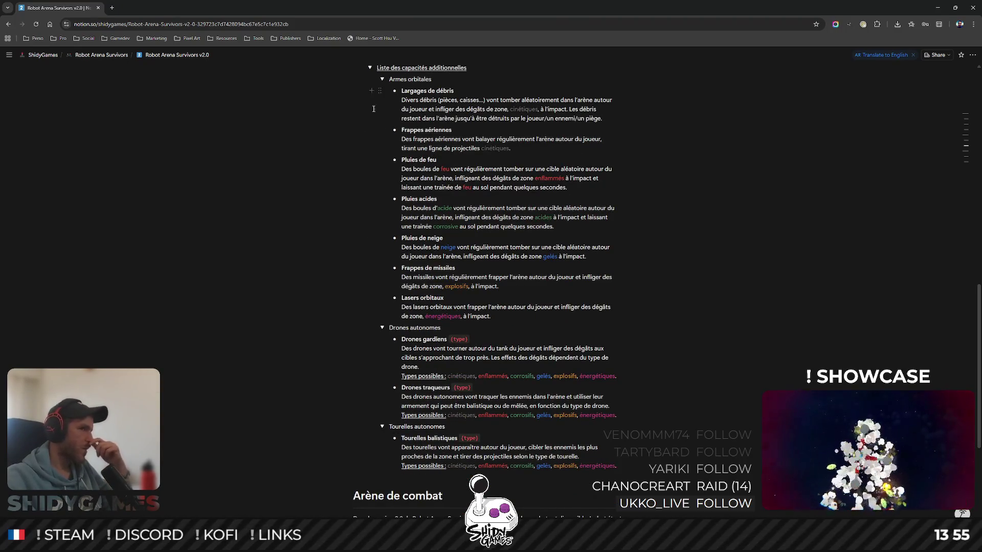
- Collapse Armes orbitales, Drones autonomes and Tourelles autonomes, then add a new Mines toggle after them
click(382, 80)
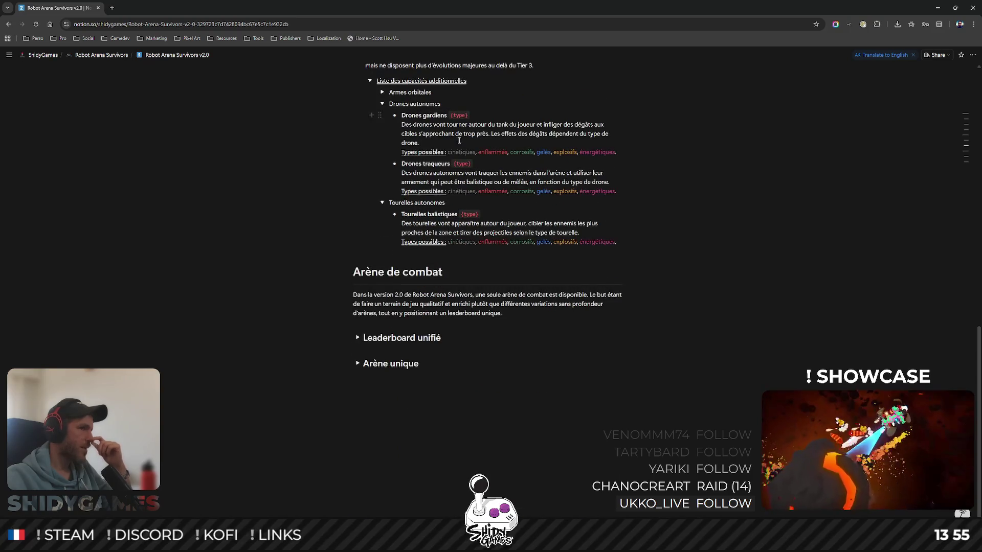
scroll(459, 140, up, 1)
click(382, 181)
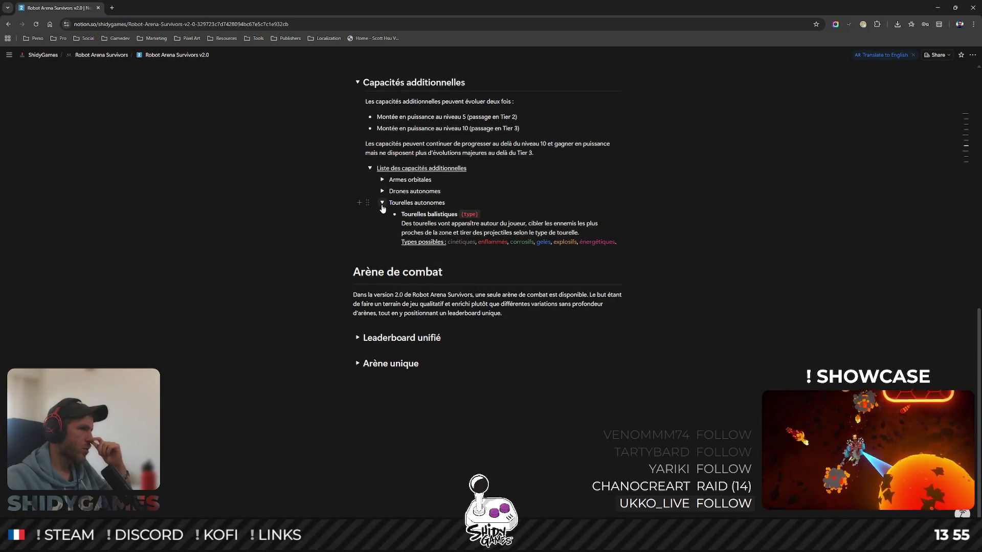
click(382, 192)
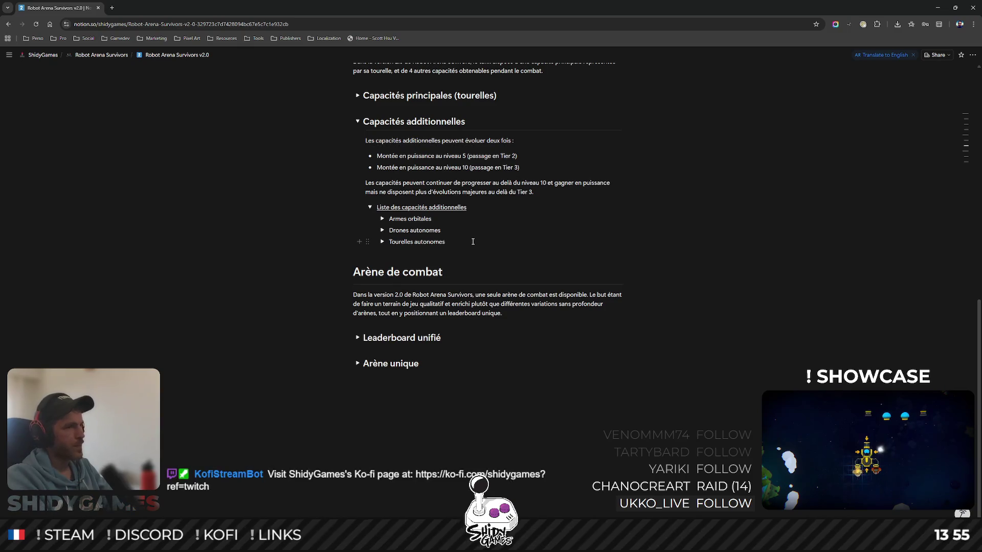
key(Return)
text(Mines)
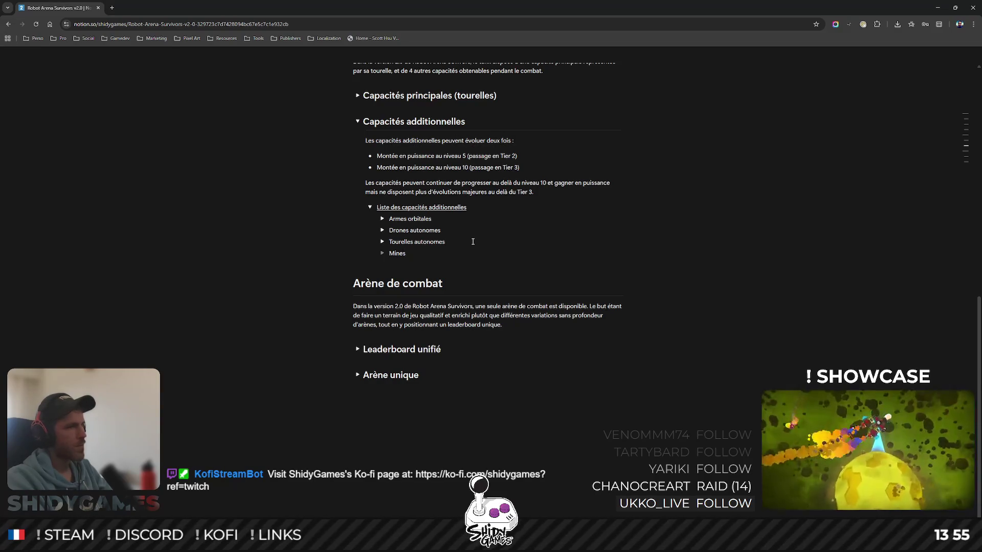
- Expand Mines and Tourelles autonomes and add a 'Mines' bullet with a description line below it
click(382, 254)
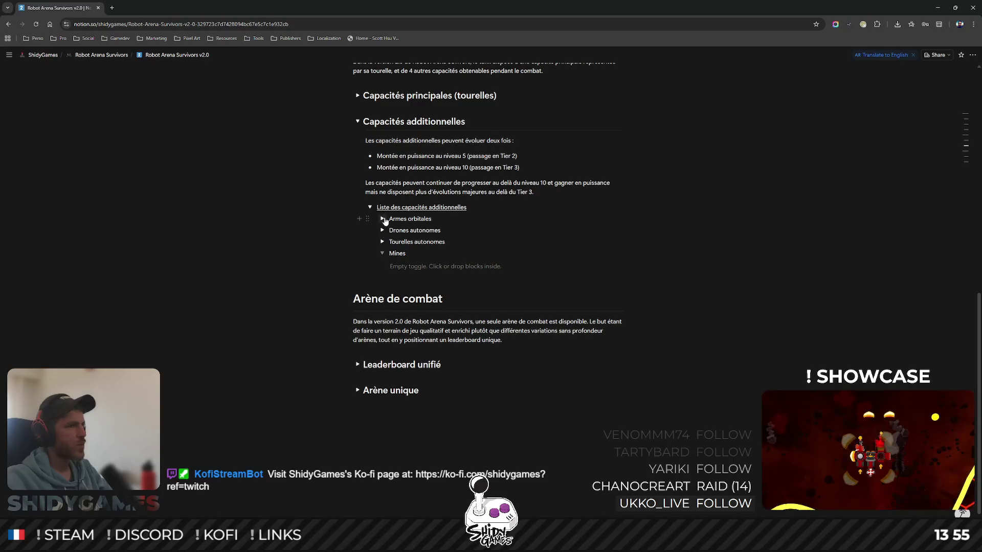
click(383, 242)
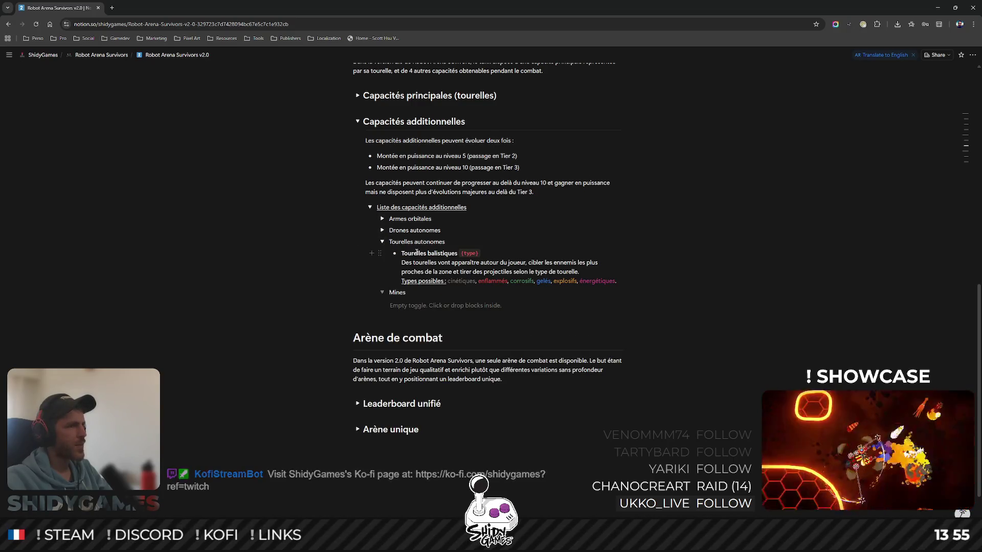
click(406, 307)
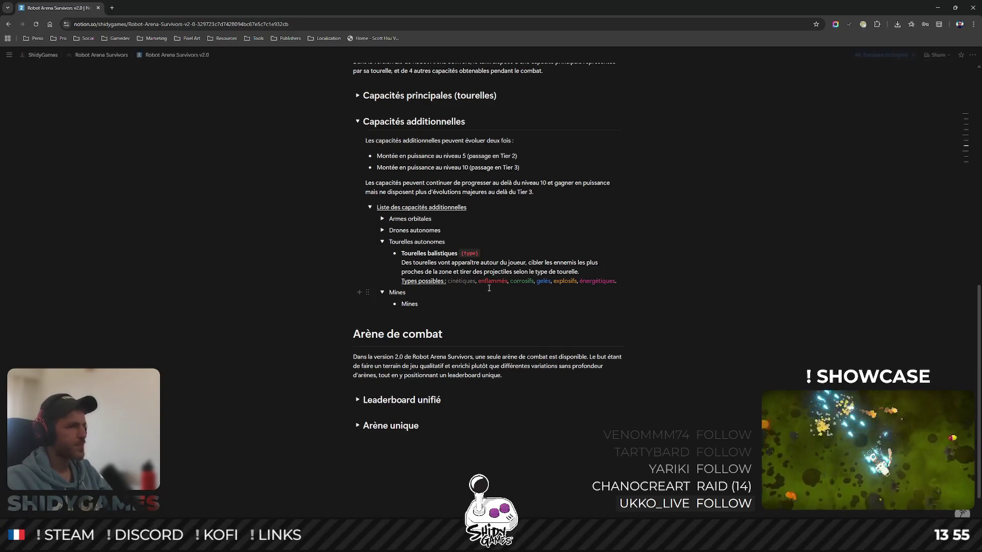
key(Return)
text(De)
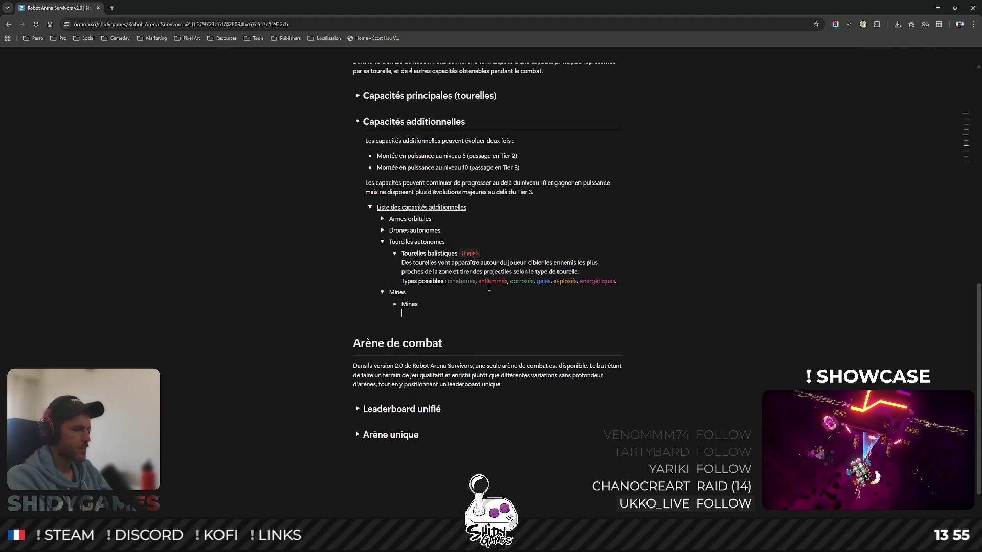
text(s mi)
text(nes vont être déposée)
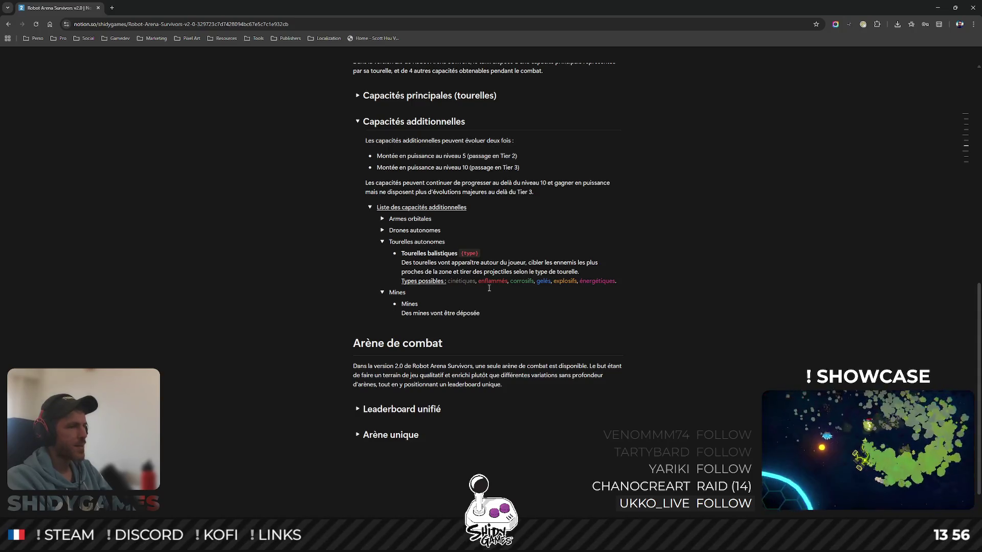
text( par le tank et, selon le type, infliger des dég)
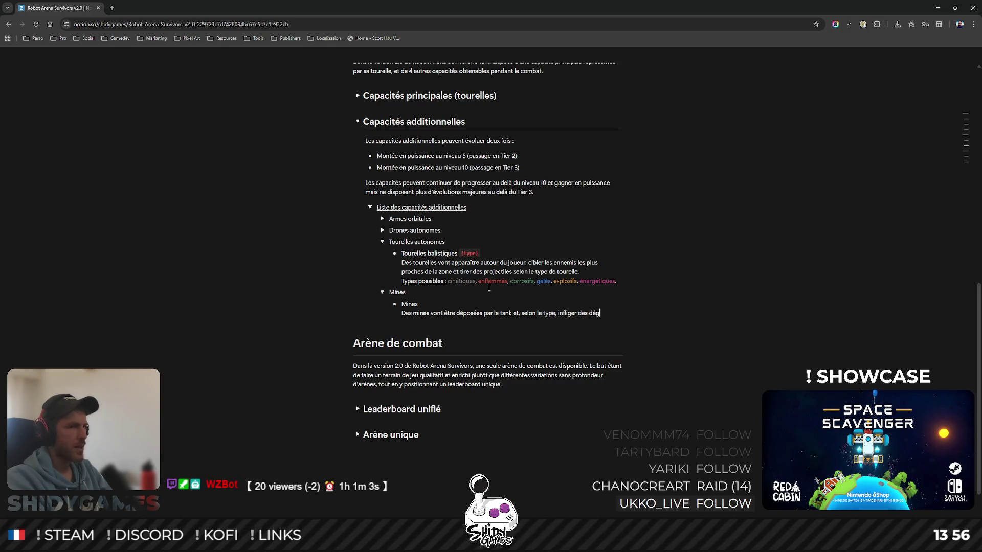
text(âts de zone)
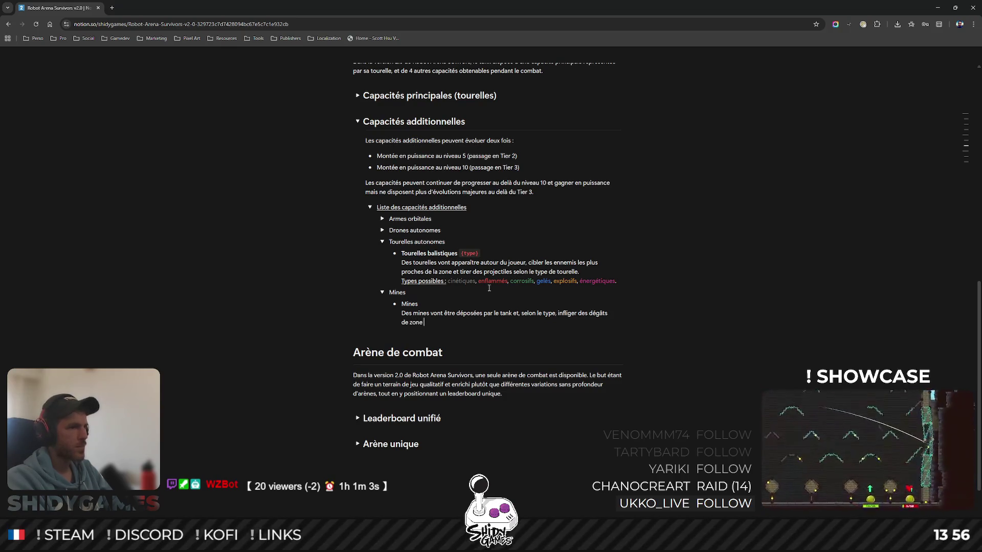
text( lorsq)
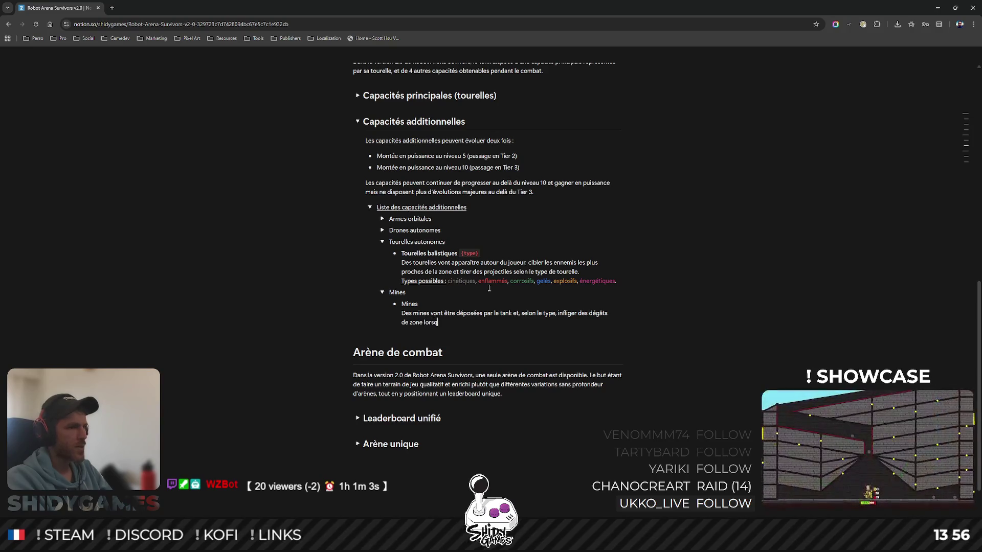
text(u'un)
- Write the Mines description of area damage on proximity or expiry and nearby mines triggering, then delete the Mines sub-block
key(BackSpace)
key(BackSpace)
key(BackSpace)
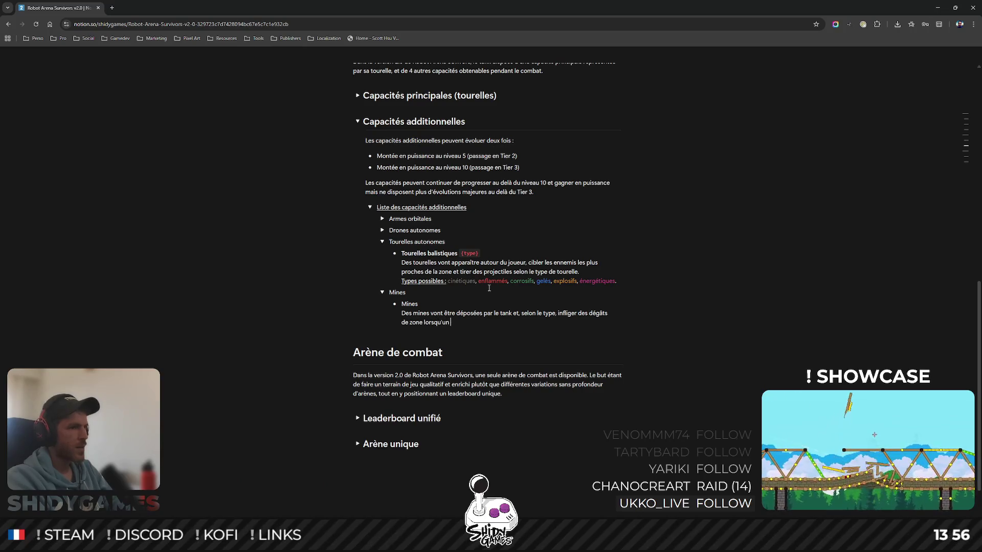
text(es)
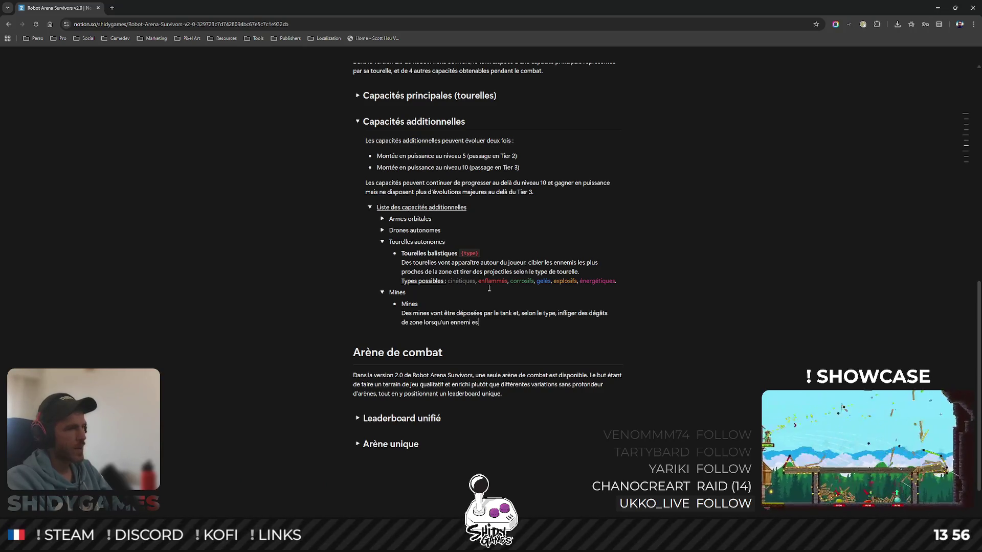
text(é ou que leur durée)
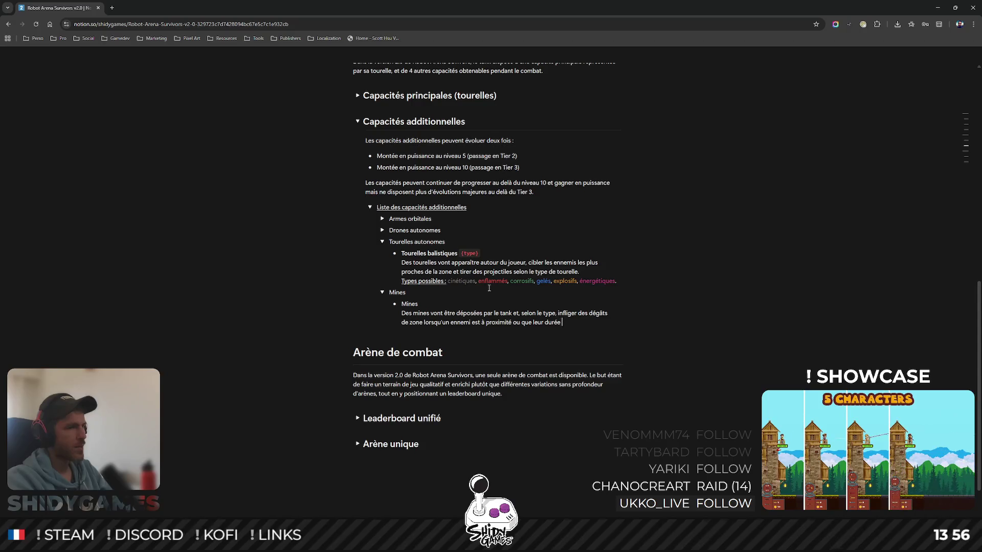
text(ri)
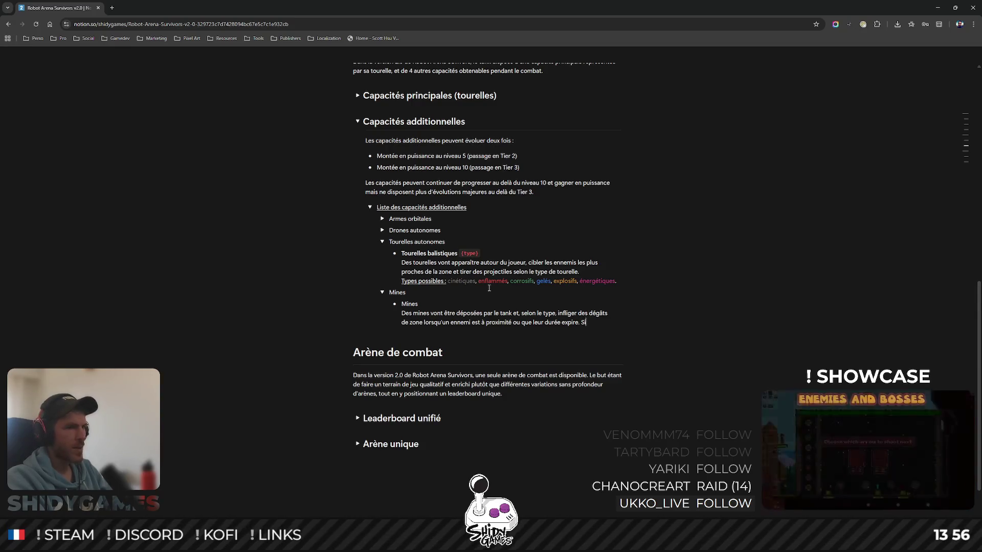
text(Si une autr)
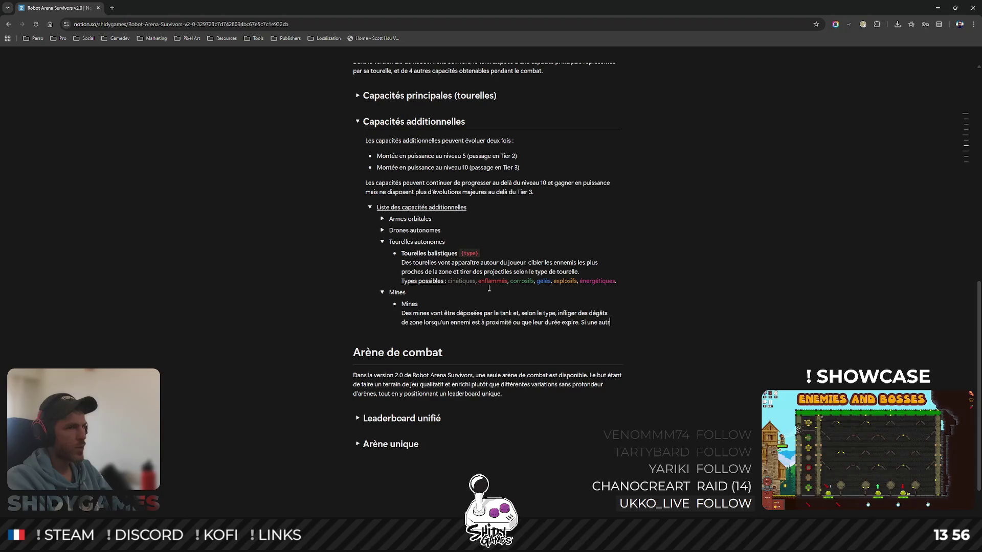
text(e mine est à proximité immédiate, ell)
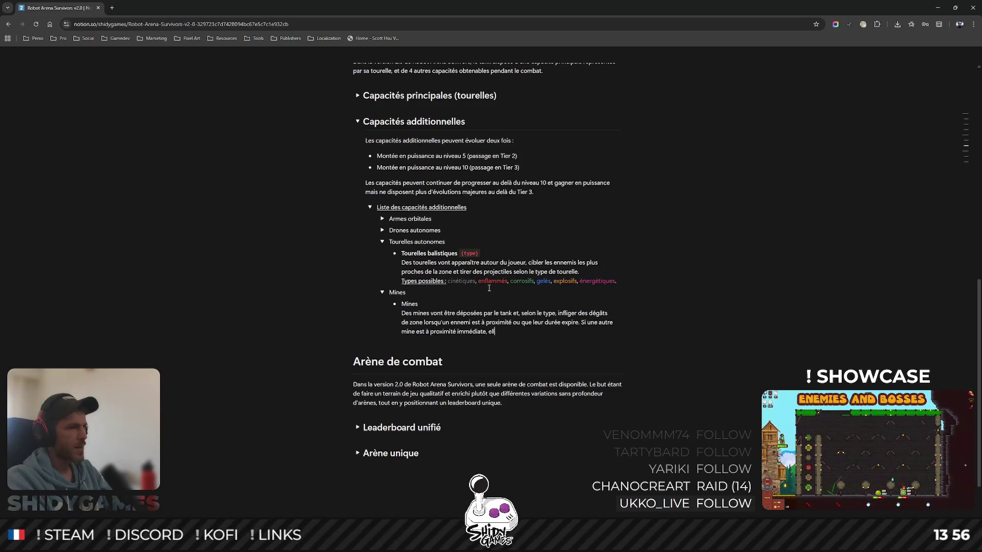
text(ra également déclenchée.)
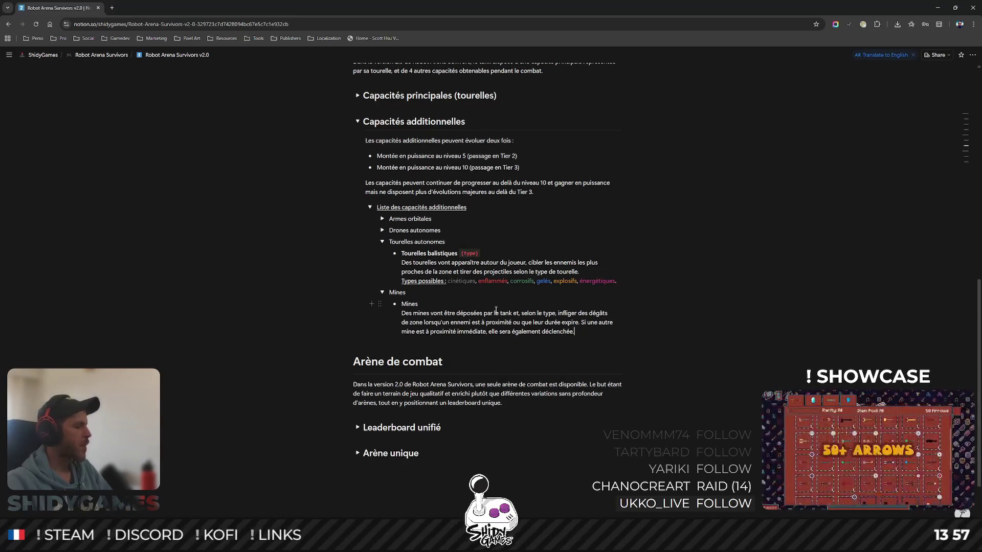
key(Delete)
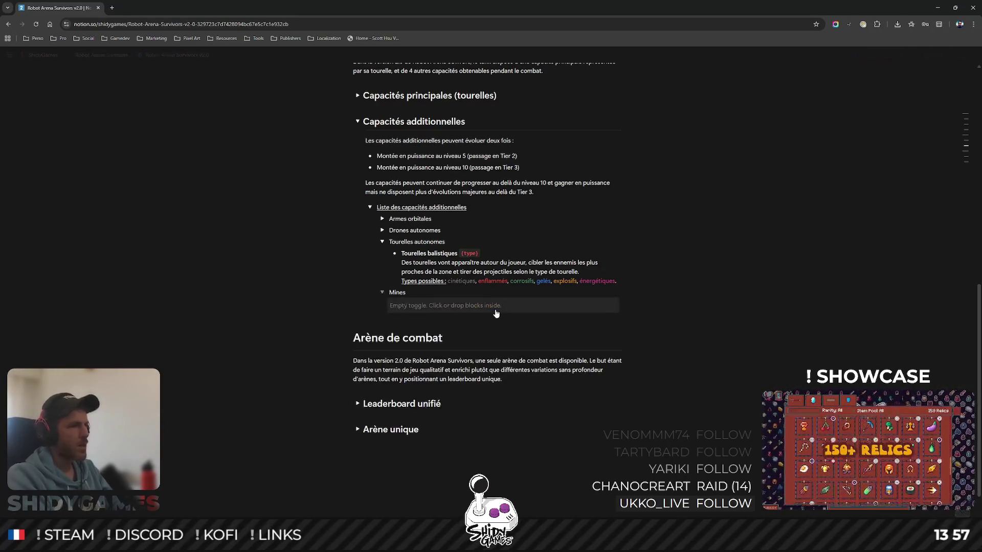
- Restore the Mines sub-block and paste the turrets' coloured Types possibles line under its description
key(ctrl+z)
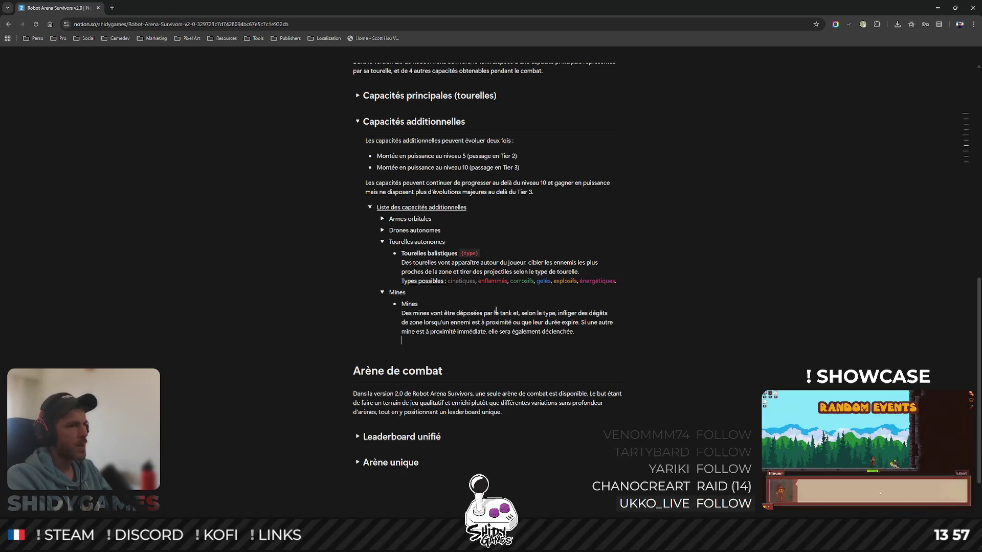
drag(392, 254, 463, 286)
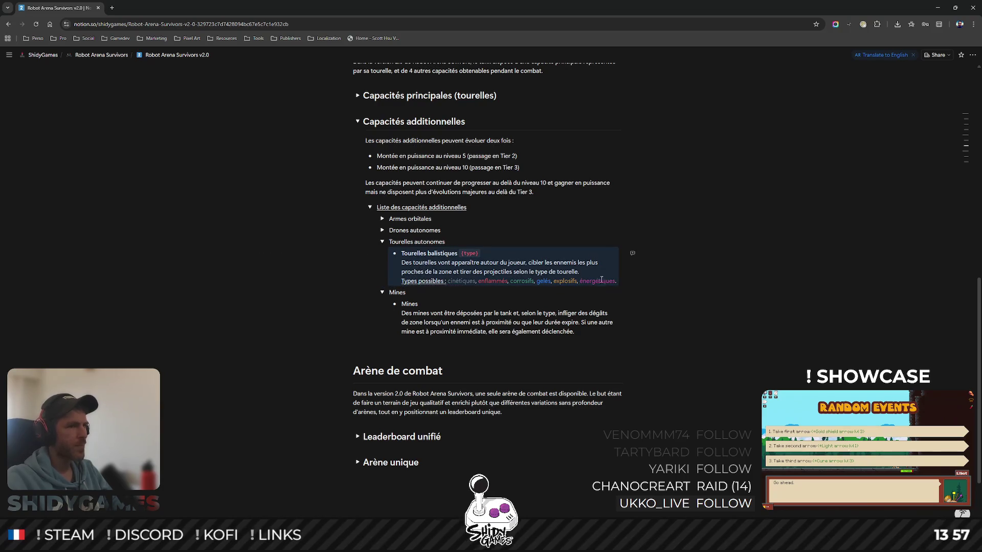
drag(594, 280, 449, 281)
right_click(629, 273)
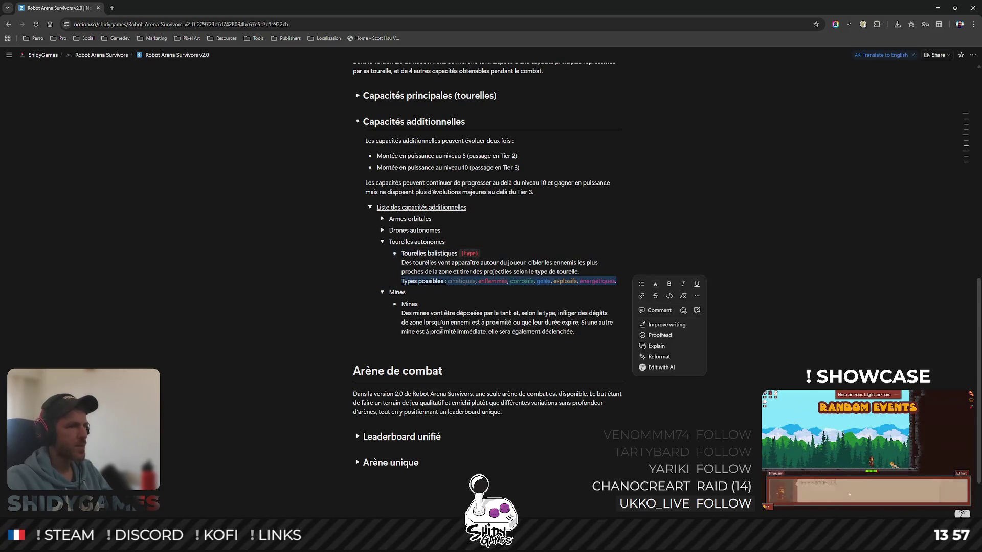
click(472, 338)
text(Types possibles : cinétiques, enflammés, corrosifs, gelés, explosifs, énergétiques.)
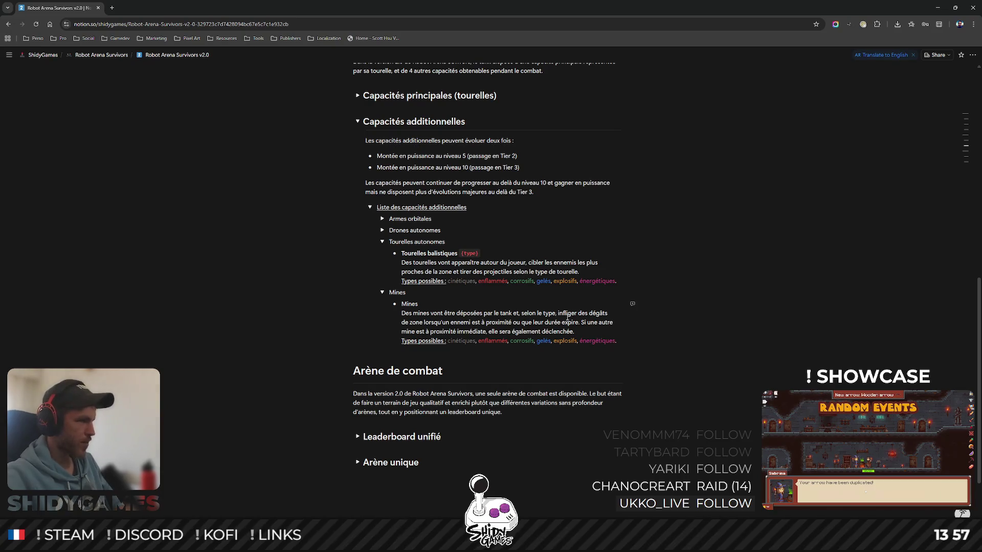
double_click(456, 341)
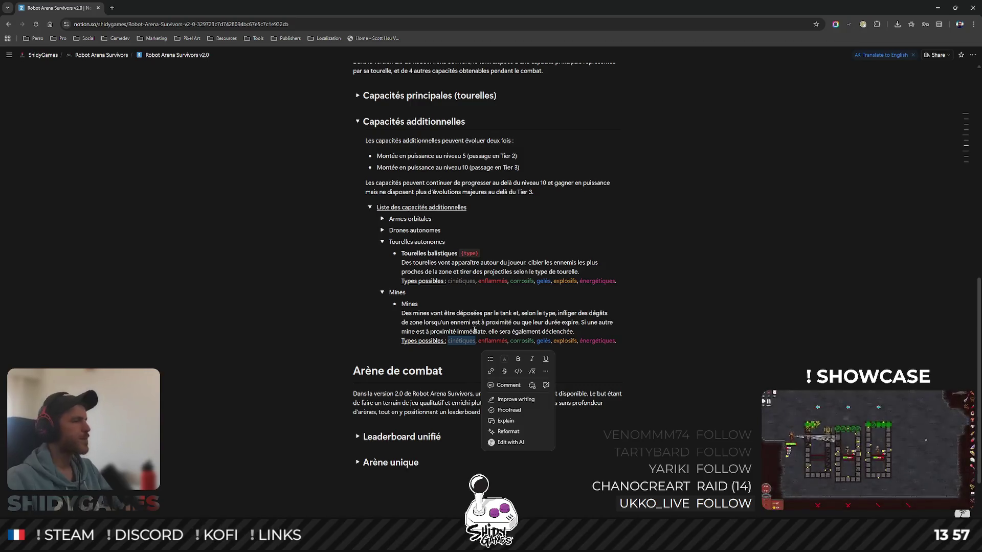
click(680, 319)
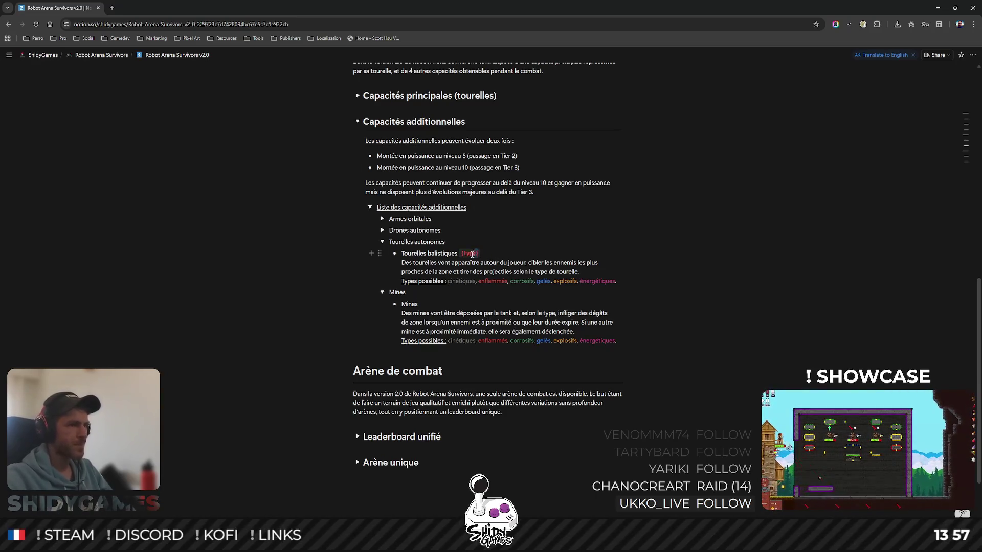
- Copy the {type} tag from Tourelles balistiques and paste it after Mines
drag(461, 253, 461, 254)
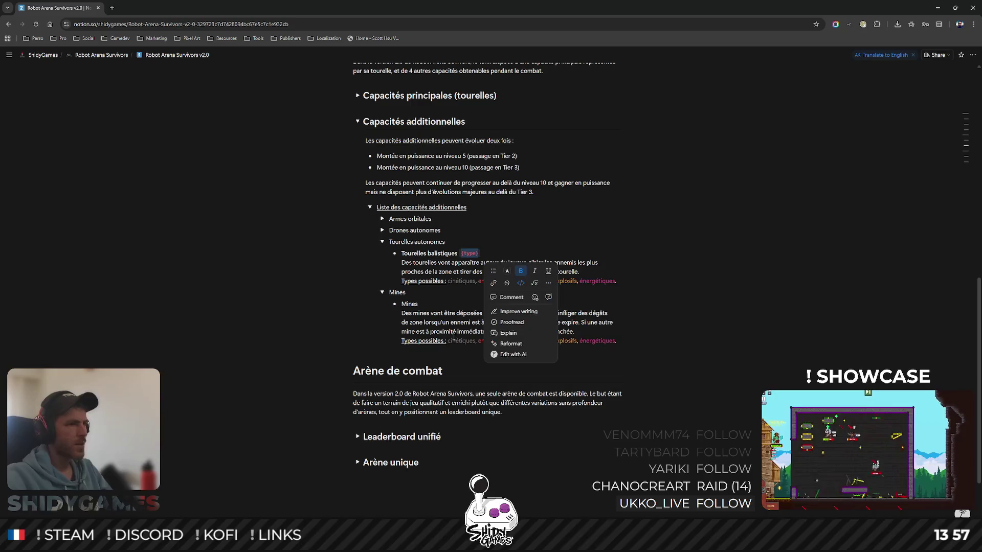
key(ctrl+c)
click(432, 305)
key(ctrl+v)
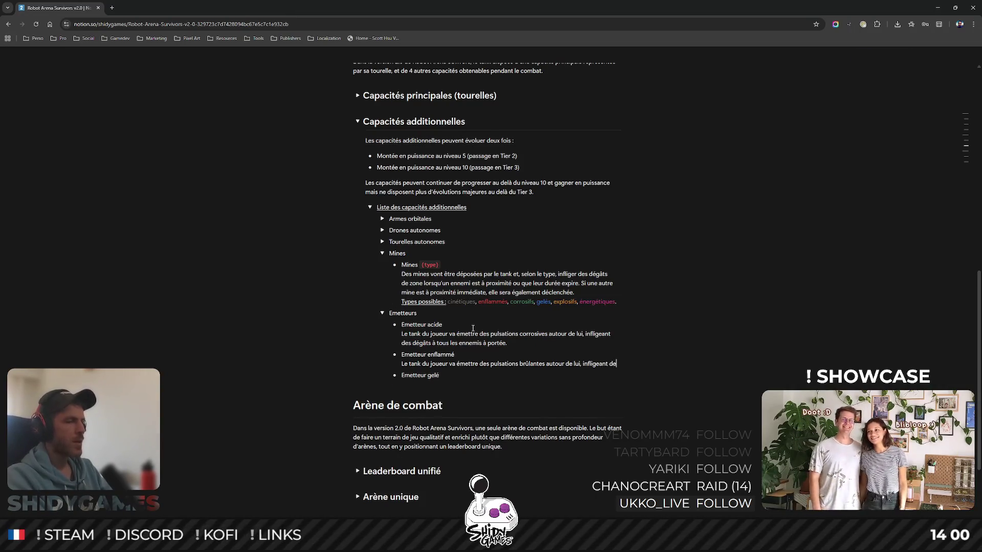
text(s dé)
text(gâts à to)
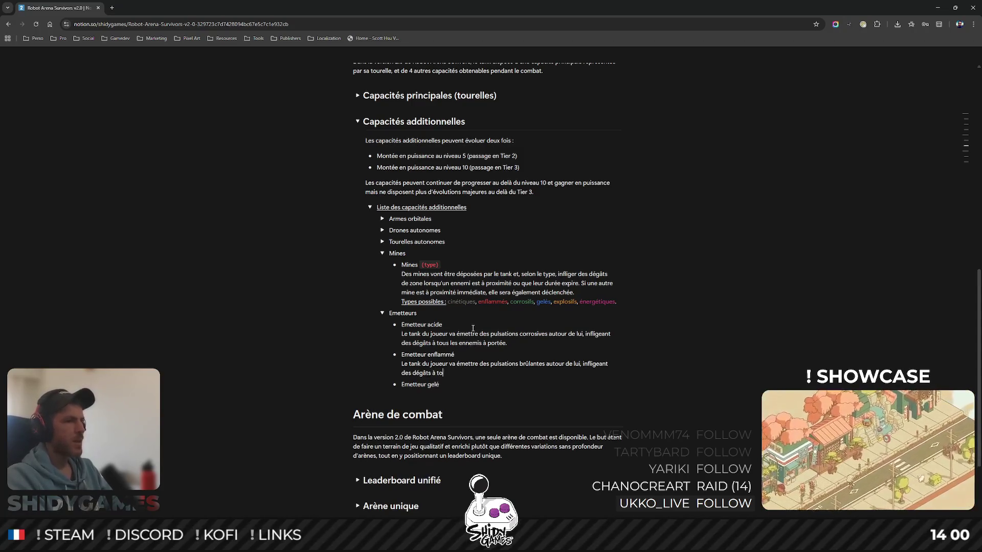
text( portée.)
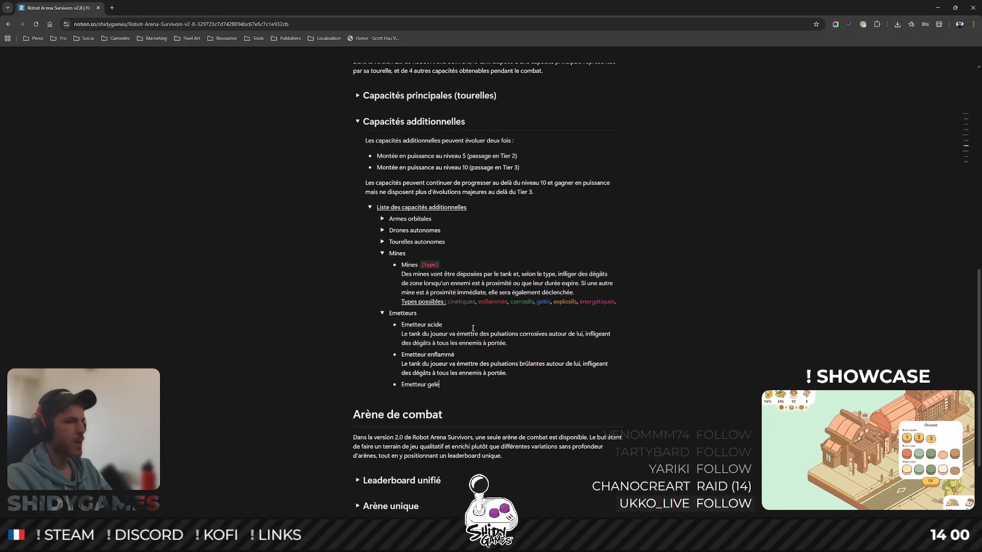
- Add Emetteur acide, enflammé and gelé bullets, each described as pulses around the player's tank damaging enemies in range
key(shift+Return)
text(Le tank du joueur)
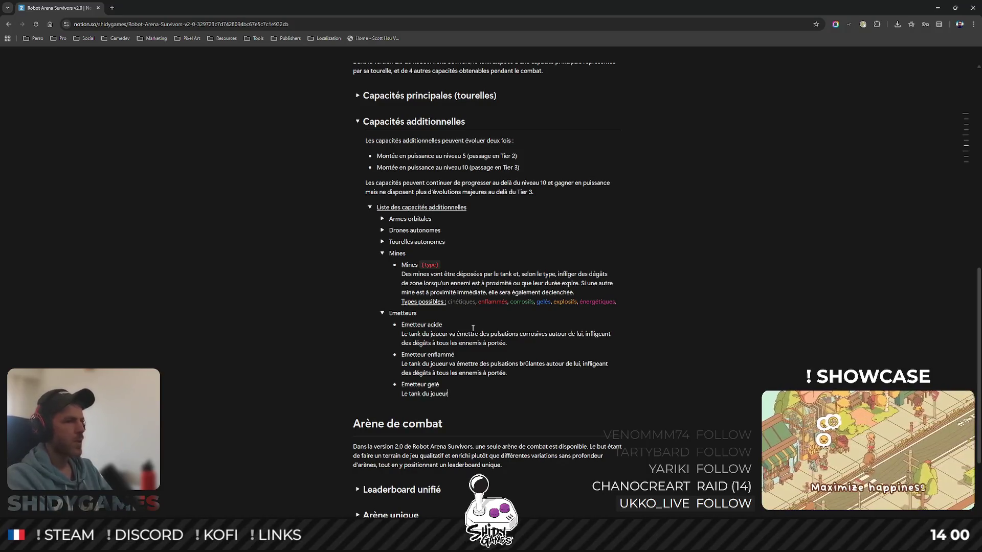
text( va émettre des pulsations gelée)
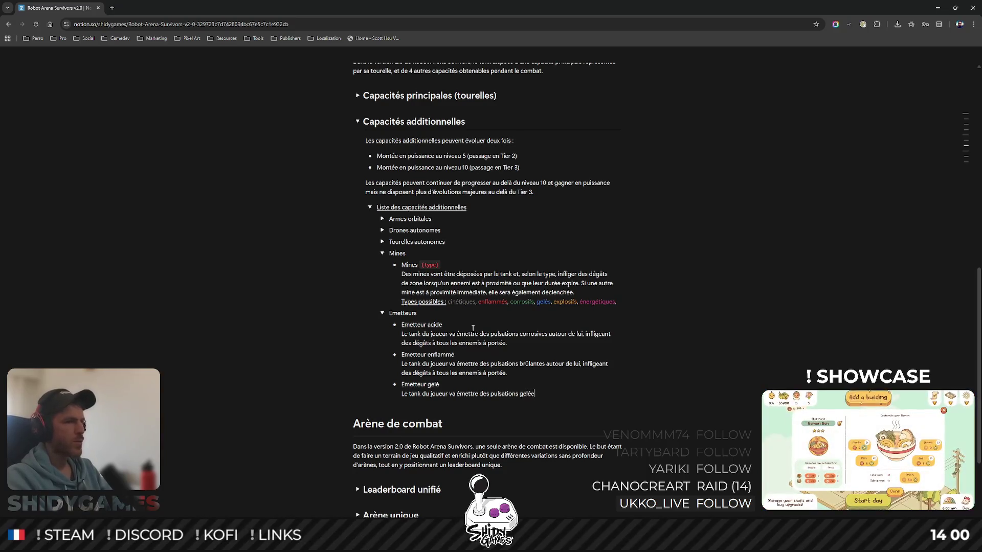
text(s autour de lui, infli)
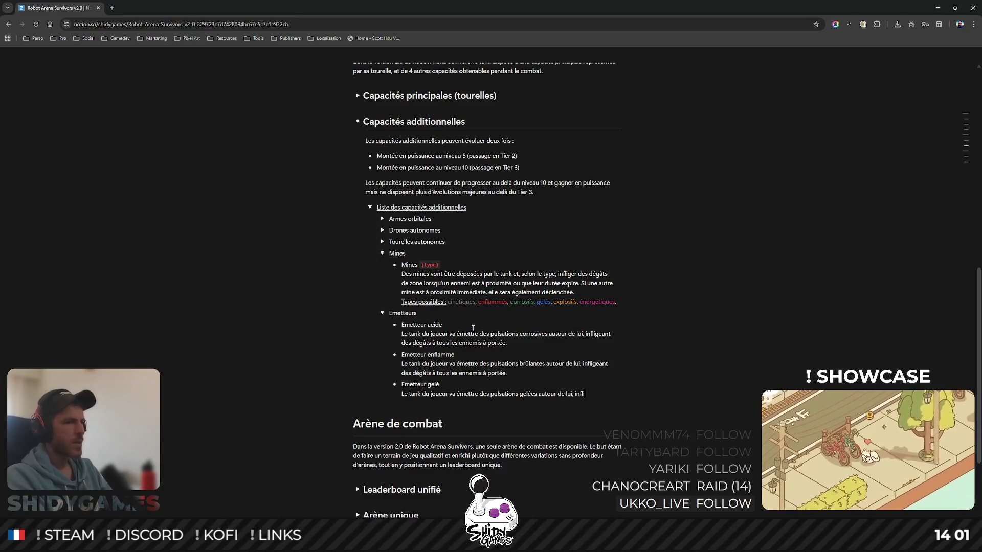
text(geant des)
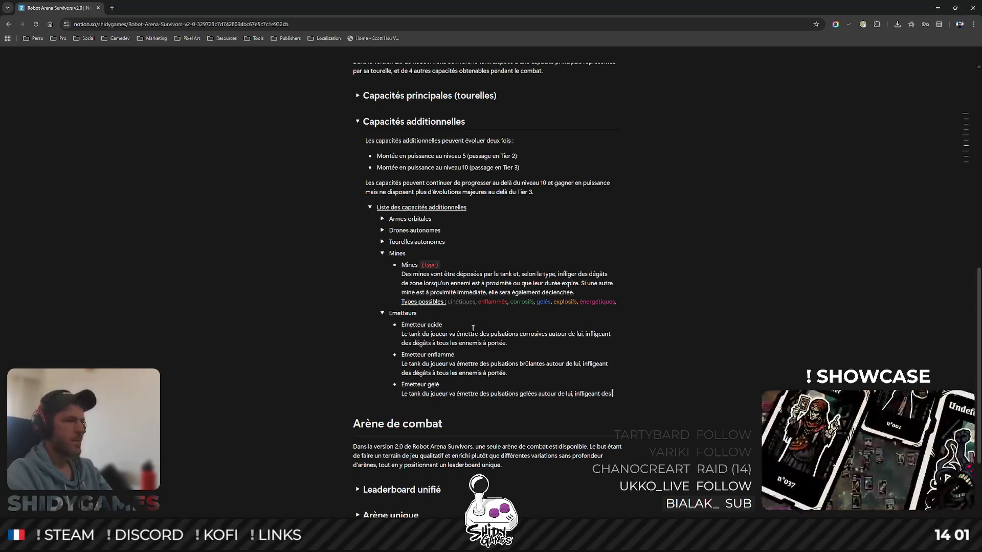
text(dégâ)
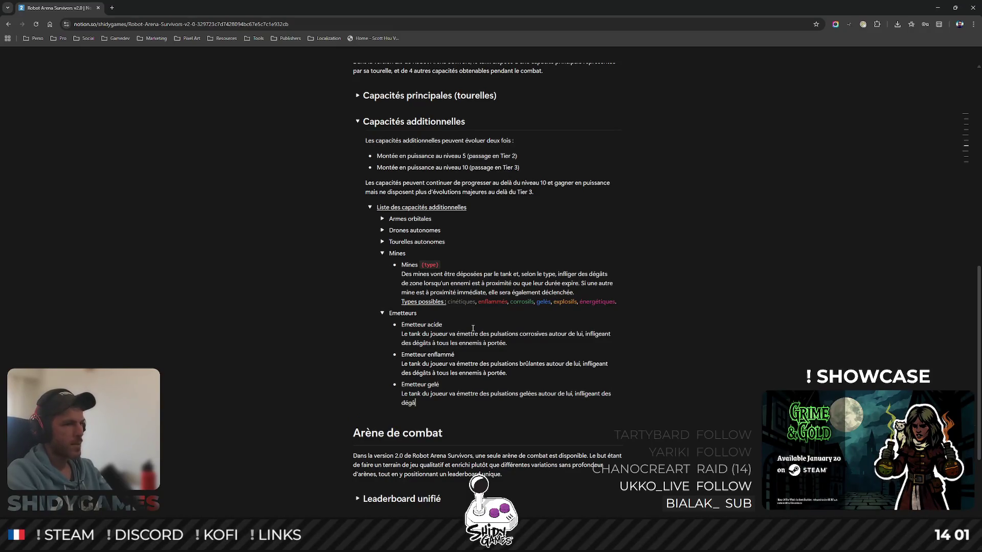
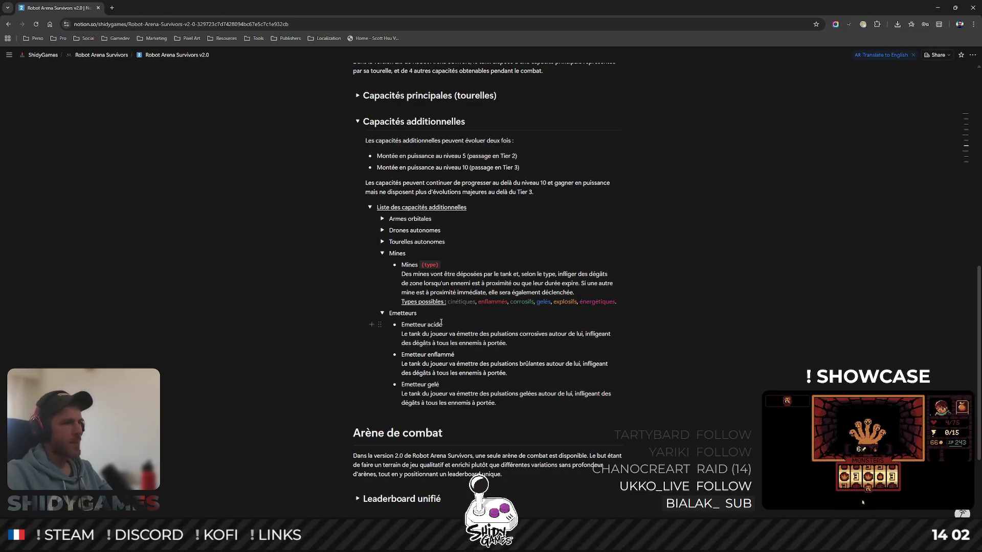
- Colour the words acide and corrosives green in the Emetteur acide entry
right_click(445, 324)
mouse_move(458, 404)
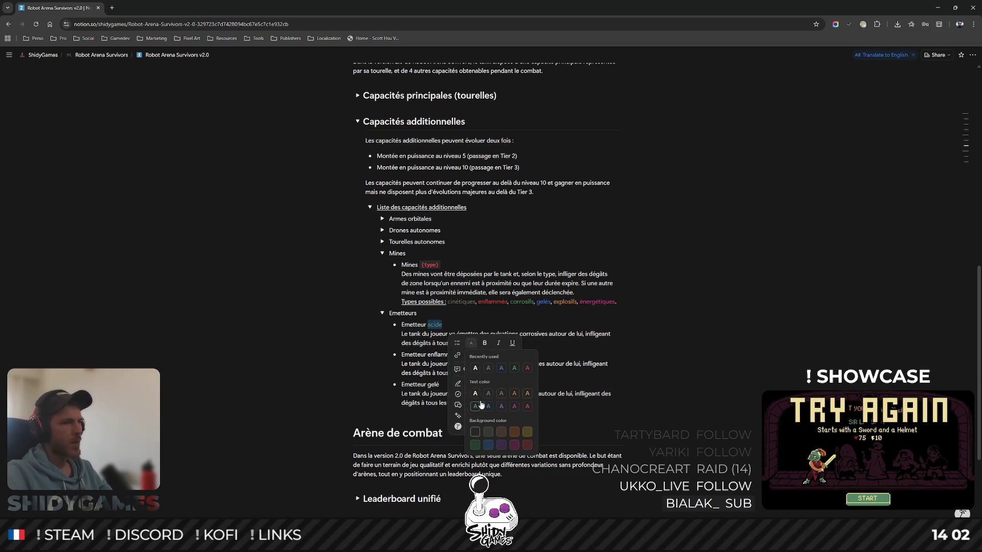
click(475, 406)
double_click(533, 333)
right_click(541, 333)
click(536, 332)
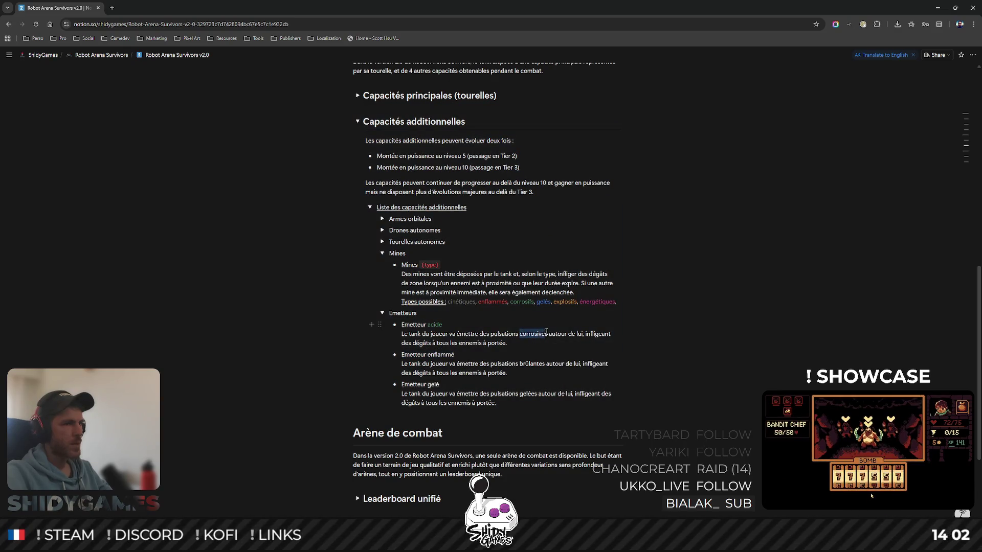
right_click(548, 331)
click(656, 337)
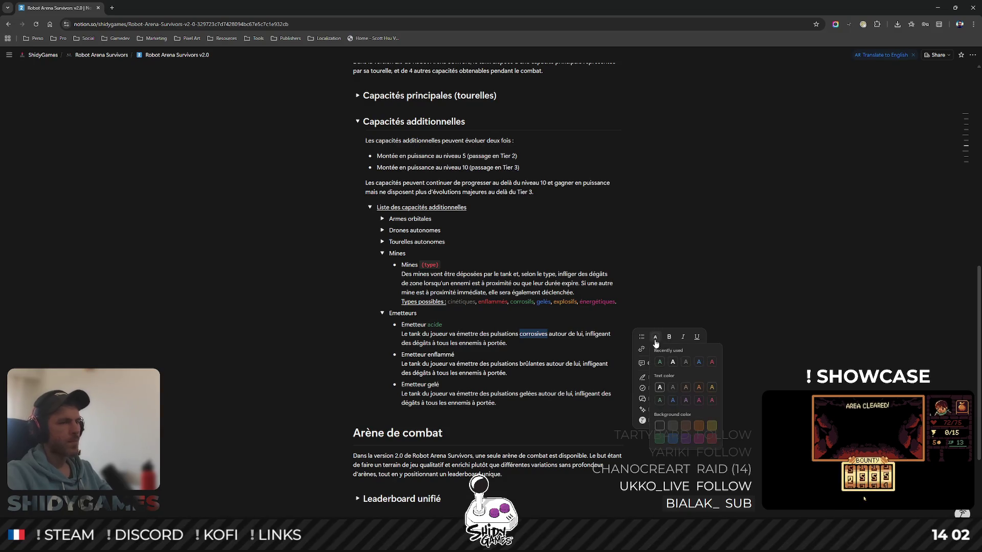
click(661, 363)
click(528, 345)
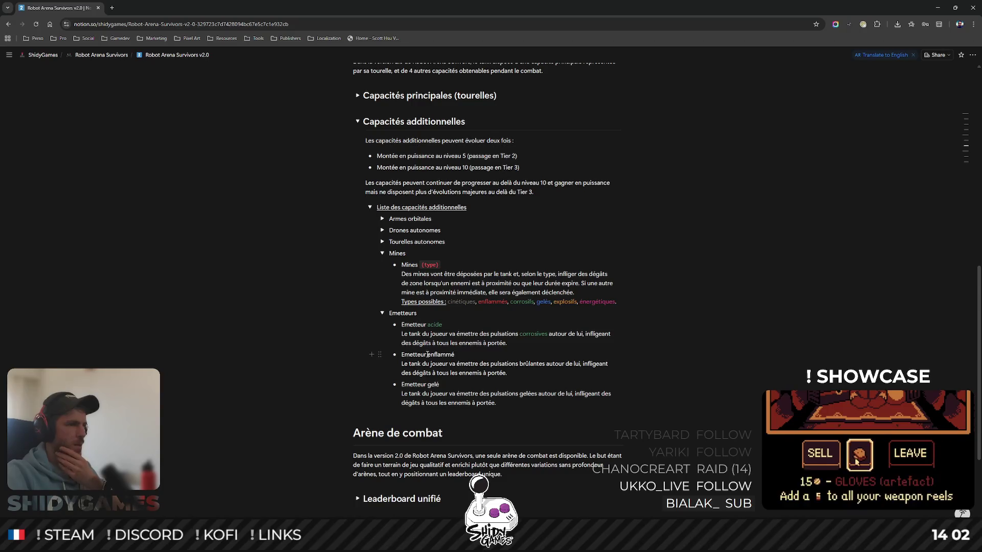
- Colour enflammé and brûlantes red and move Emetteur enflammé to the top of the Emetteurs list
right_click(462, 355)
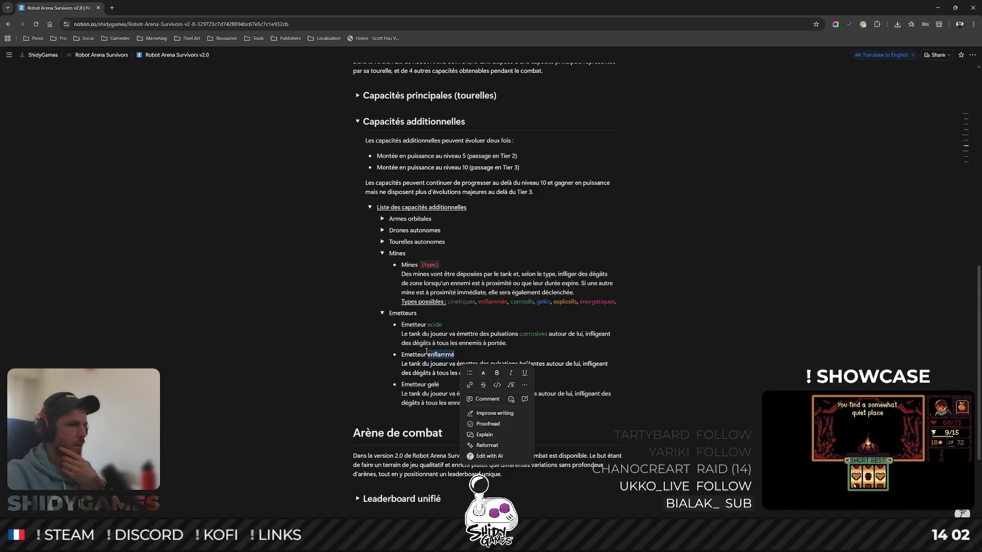
click(483, 373)
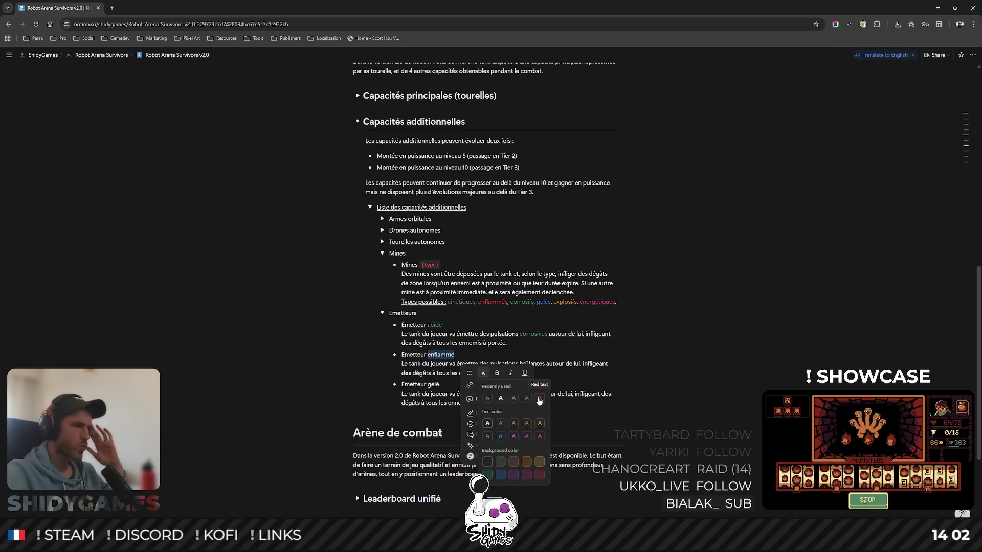
click(539, 423)
click(441, 344)
drag(381, 355, 406, 324)
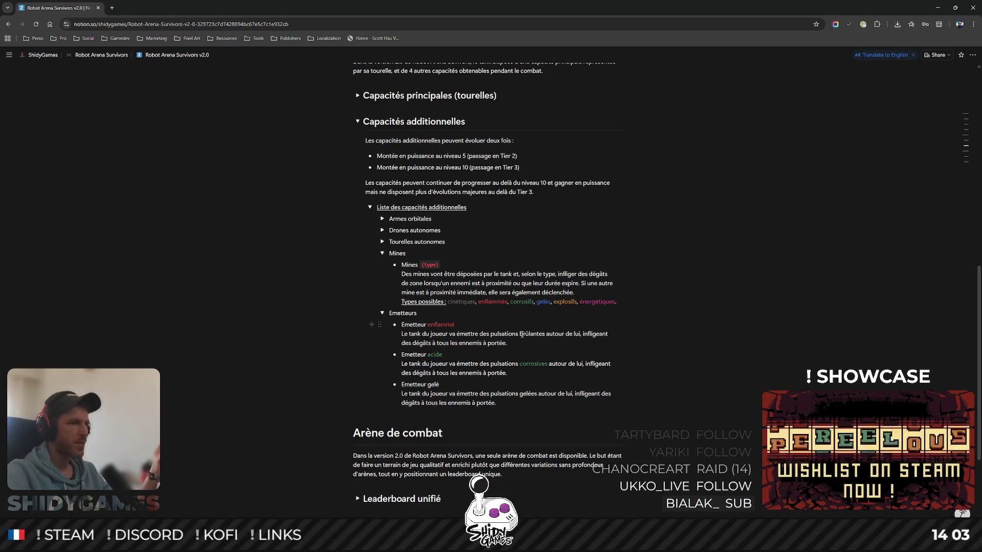
drag(520, 334, 545, 333)
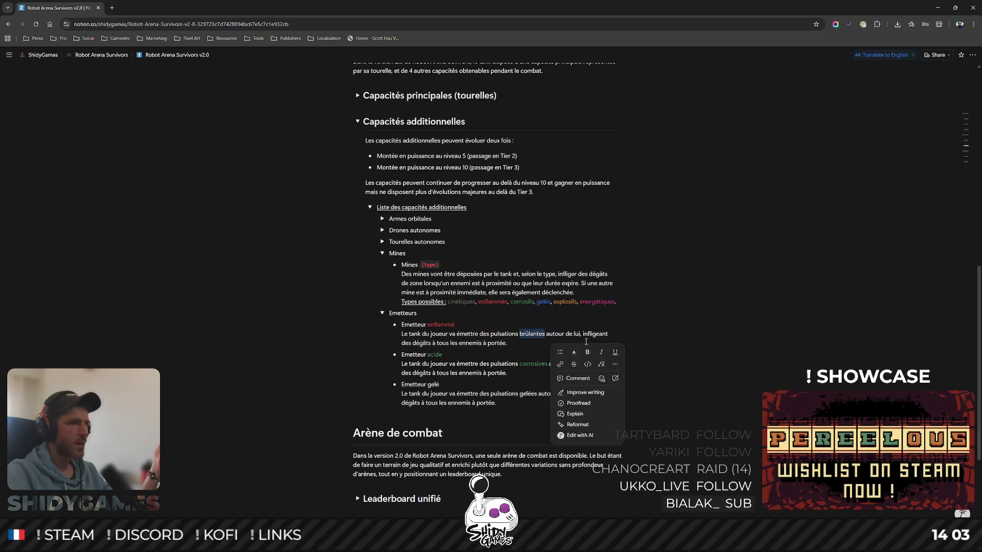
click(574, 352)
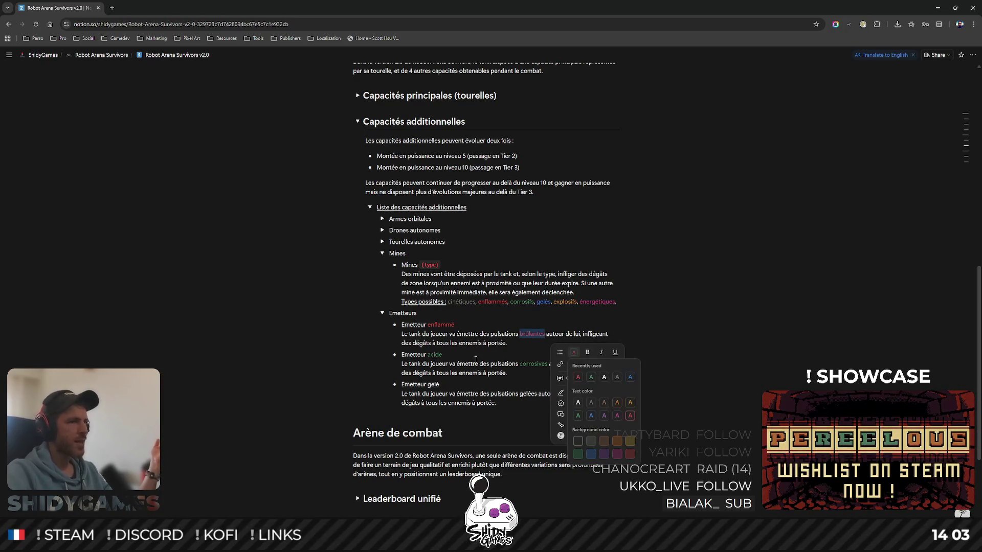
click(629, 415)
scroll(495, 344, down, 1)
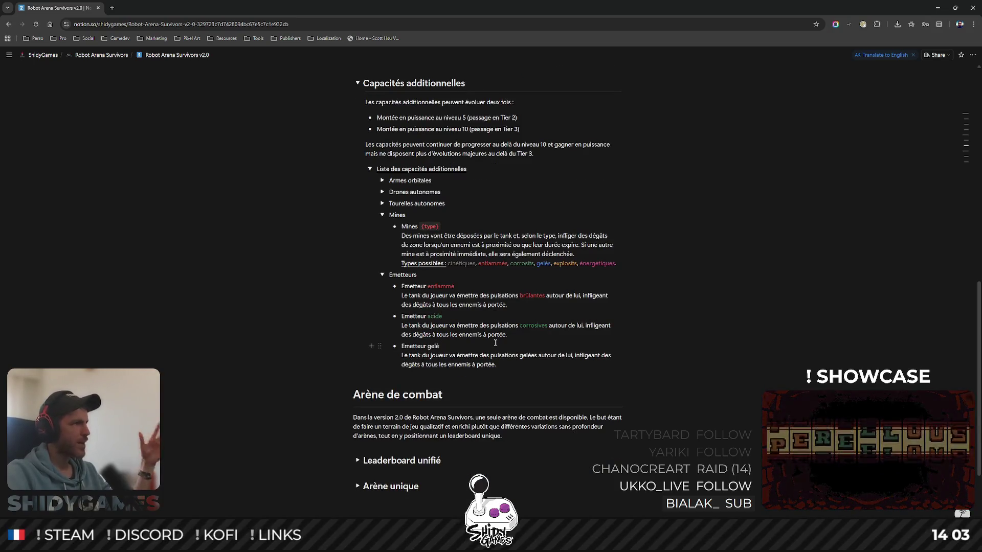
- Colour the words gelé and gelées blue in the Emetteur gelé entry
double_click(435, 346)
click(468, 365)
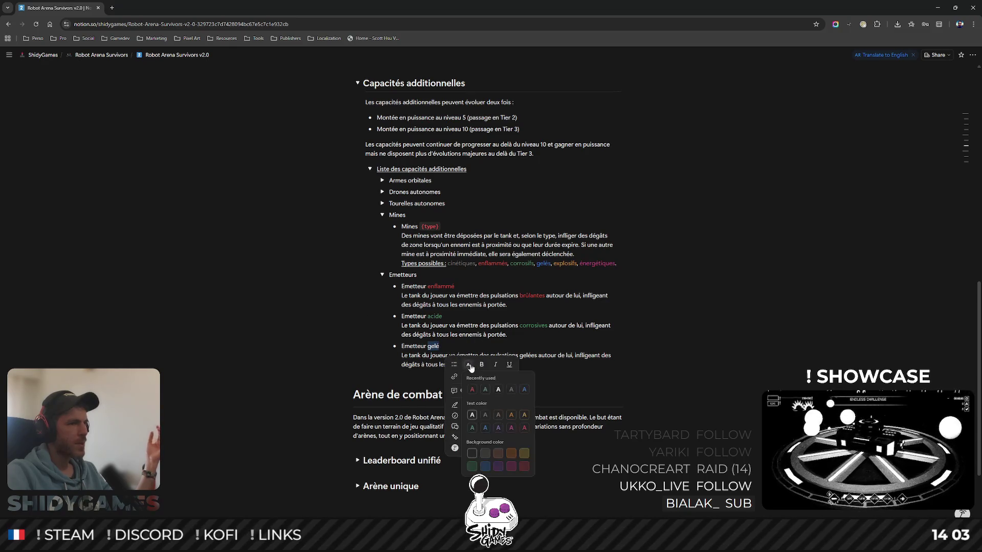
click(524, 390)
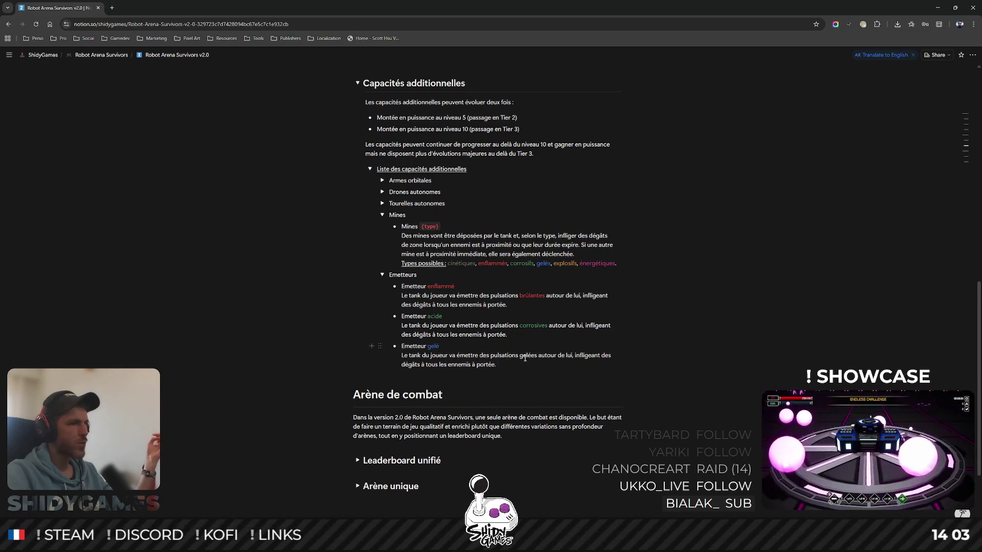
double_click(529, 355)
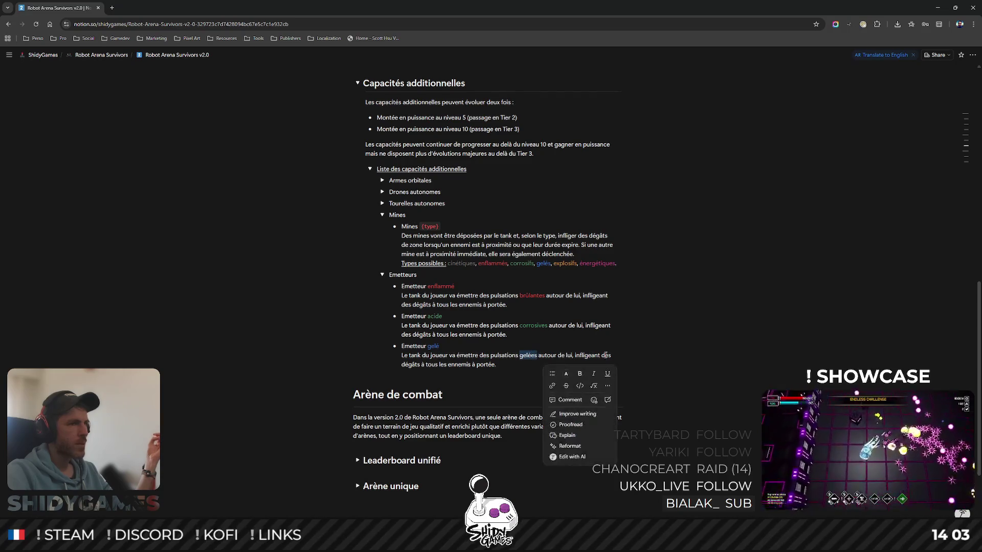
click(567, 374)
click(570, 399)
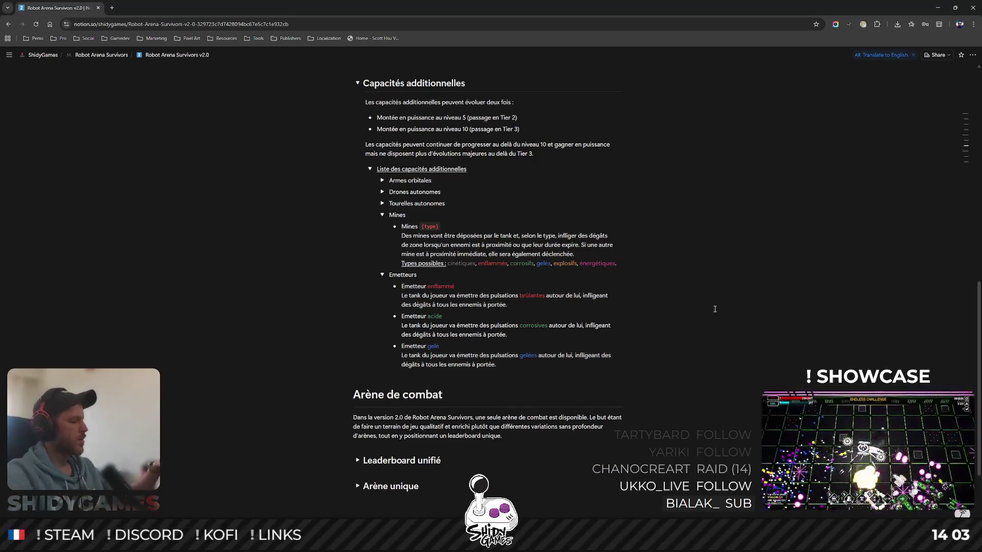
scroll(674, 315, up, 1)
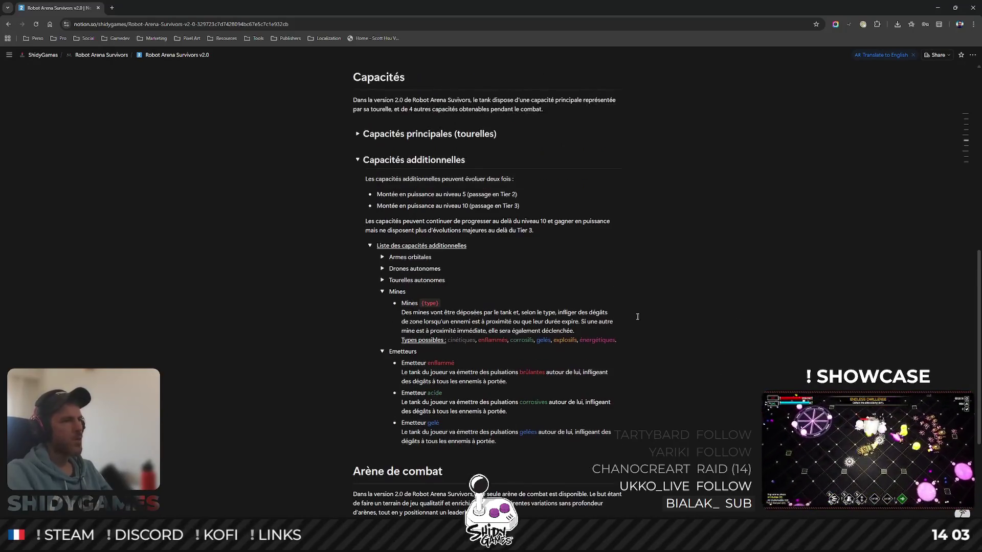
- Expand the Tourelles autonomes and remaining ability toggles, then bring up system search
click(382, 280)
click(382, 257)
scroll(782, 258, down, 1)
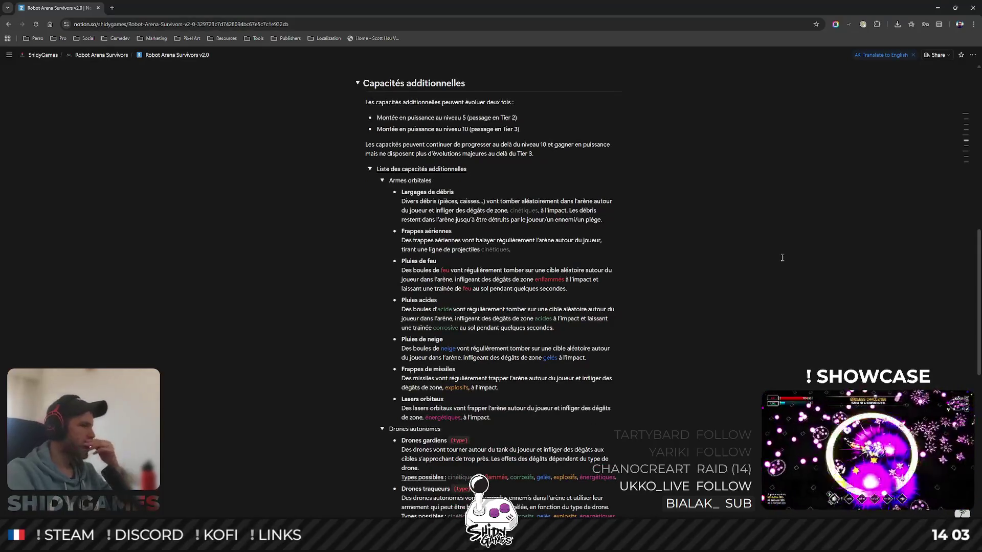
scroll(781, 257, down, 1)
scroll(781, 257, down, 1)
scroll(782, 257, down, 1)
scroll(782, 258, down, 1)
scroll(782, 258, down, 1)
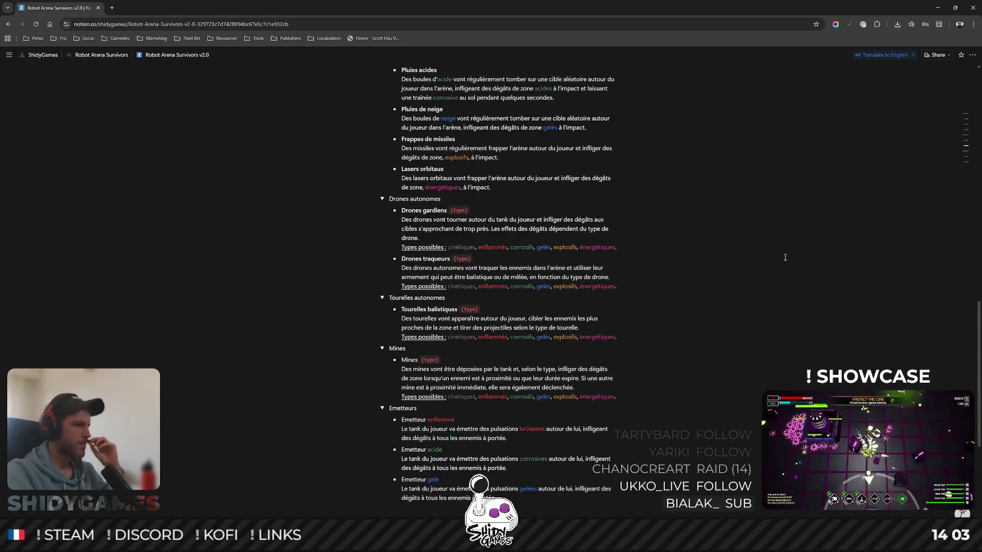
scroll(785, 257, up, 1)
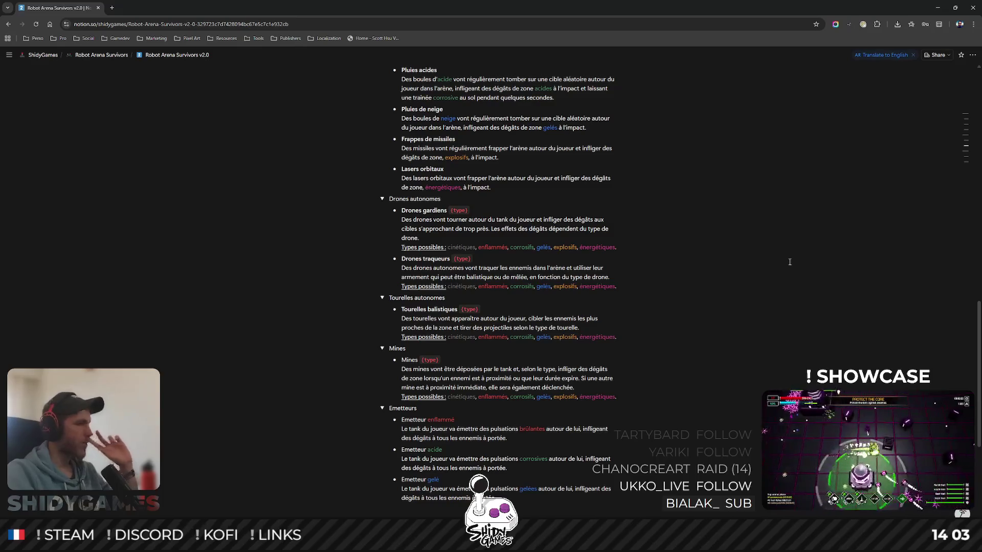
scroll(789, 262, up, 2)
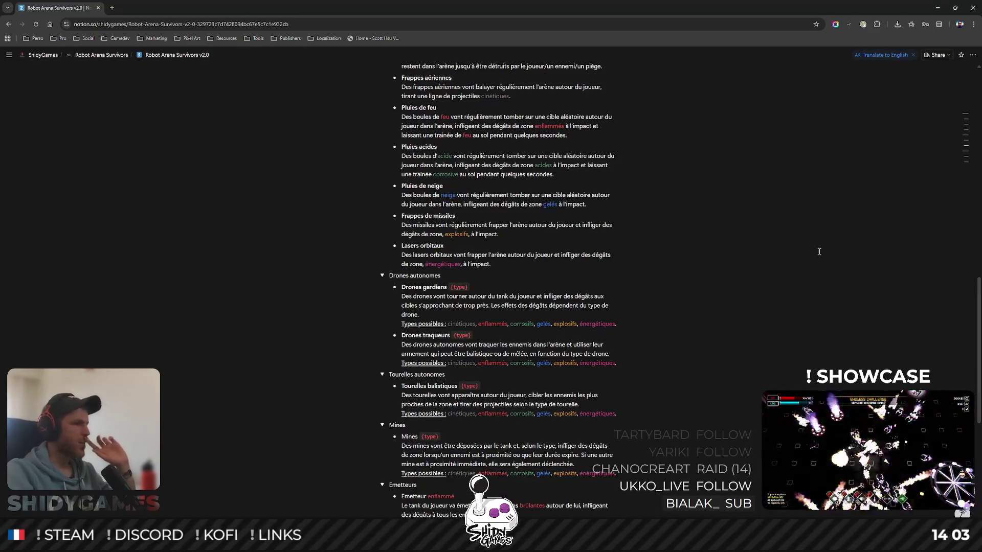
scroll(797, 246, up, 3)
scroll(808, 233, up, 1)
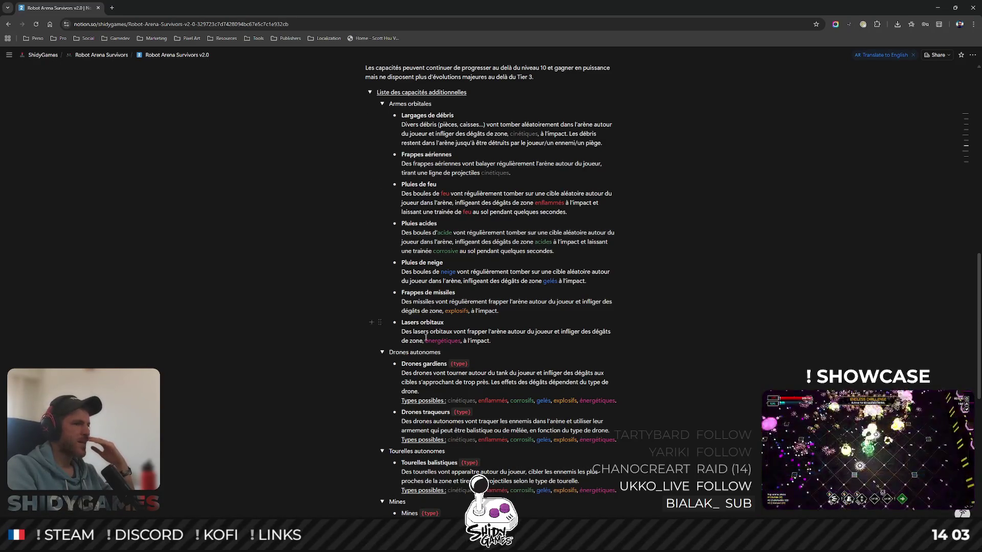
scroll(426, 273, down, 3)
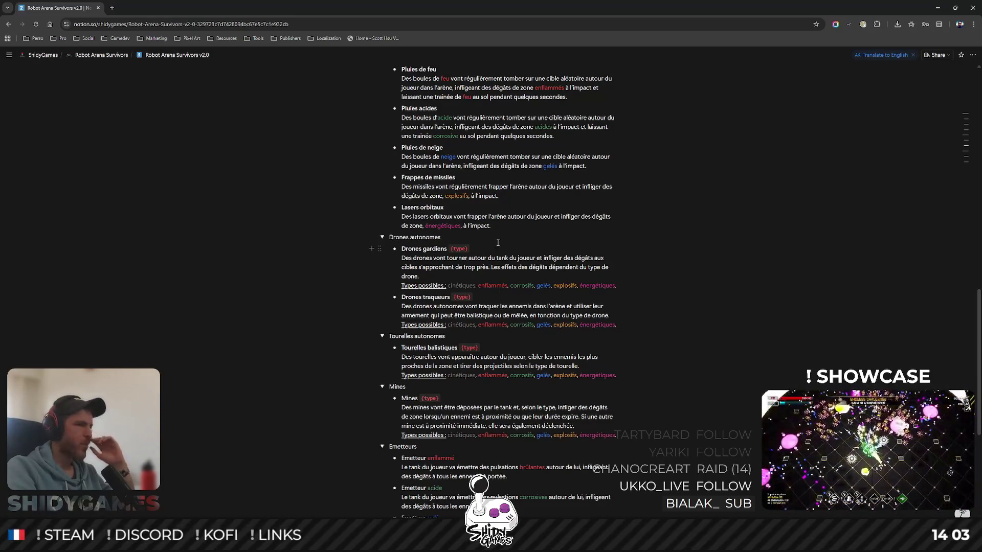
scroll(482, 248, up, 2)
scroll(491, 246, down, 2)
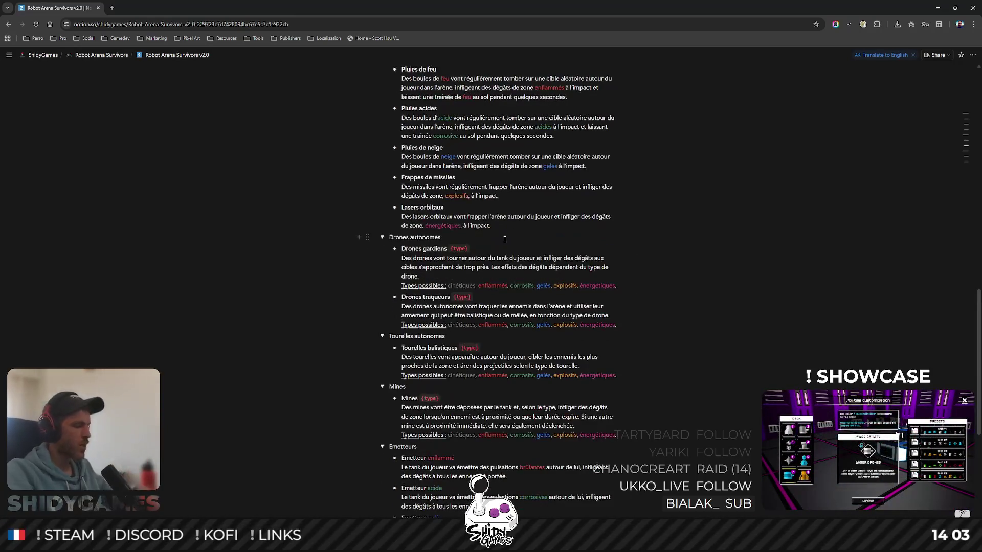
key(super)
text(calc)
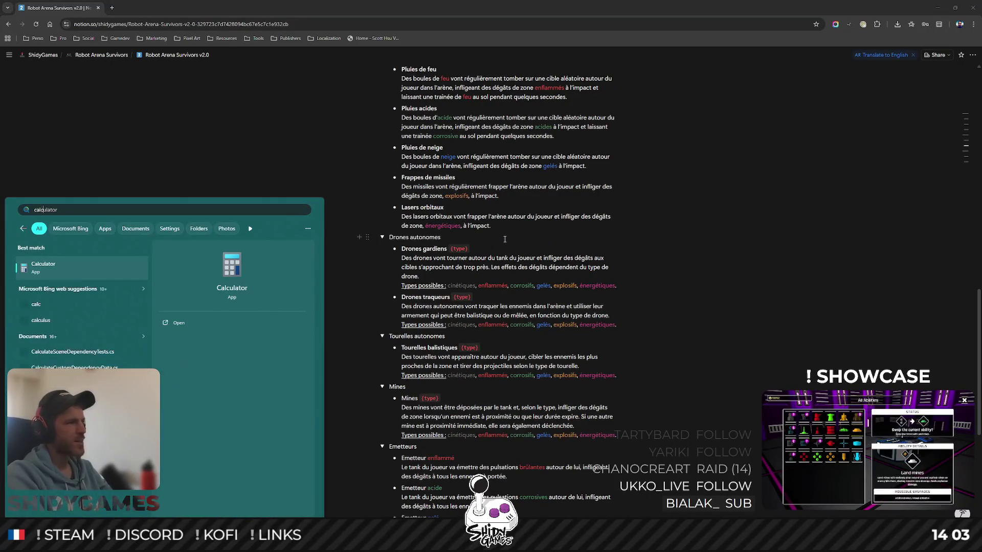
- Launch Calculator beside the doc, total the values to 34, and minimize it
key(Escape)
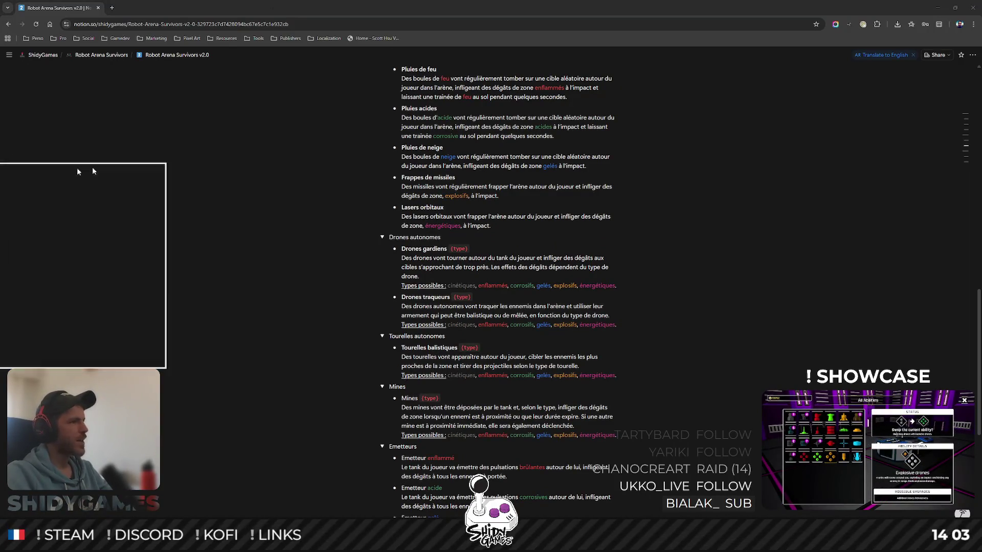
drag(246, 46, 192, 164)
text(7+6)
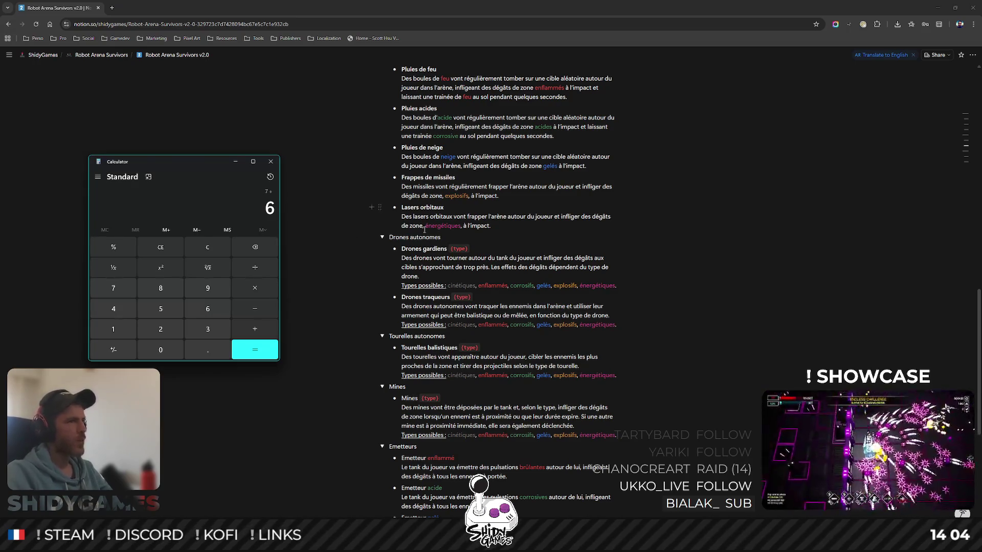
text(+6)
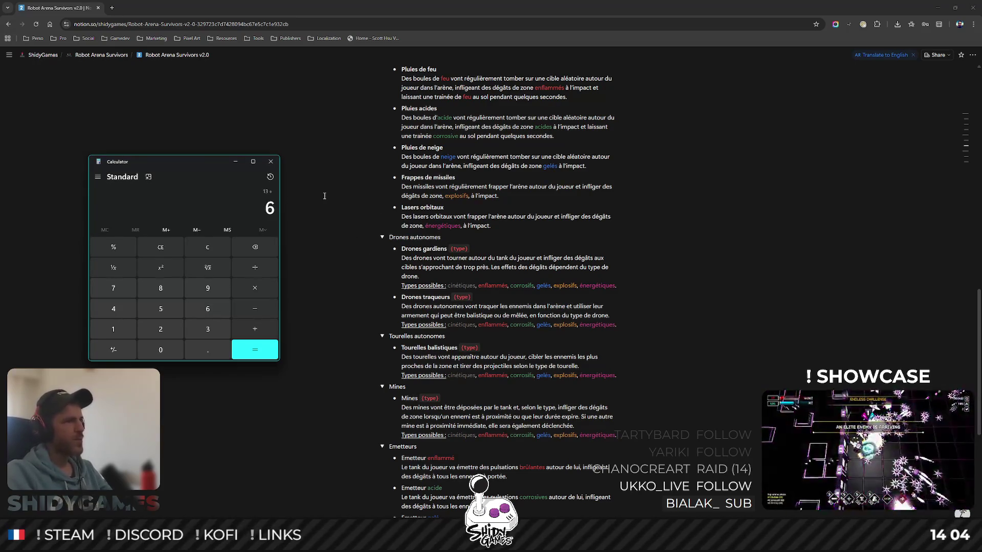
text(6)
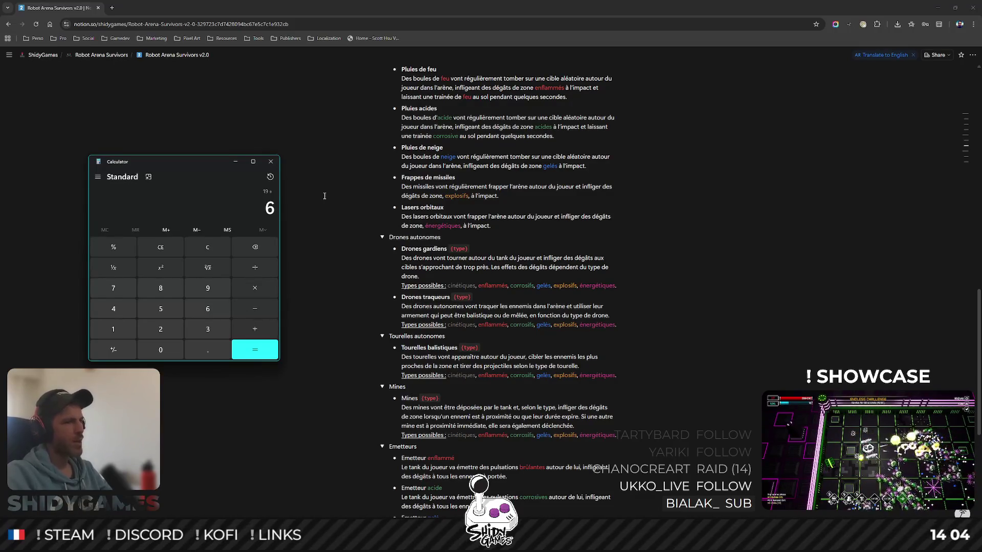
text(+6+3)
key(Return)
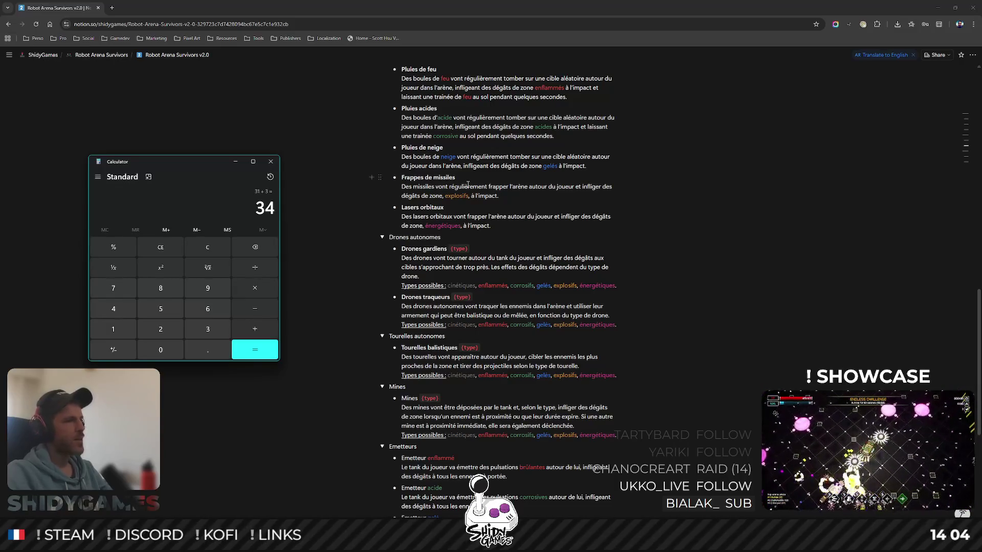
scroll(467, 182, down, 3)
scroll(430, 230, up, 1)
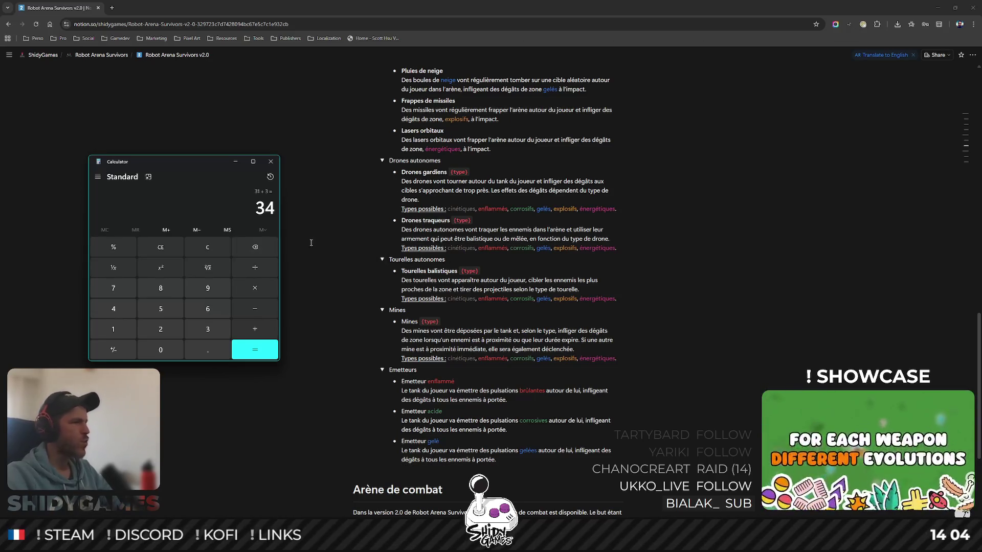
click(232, 163)
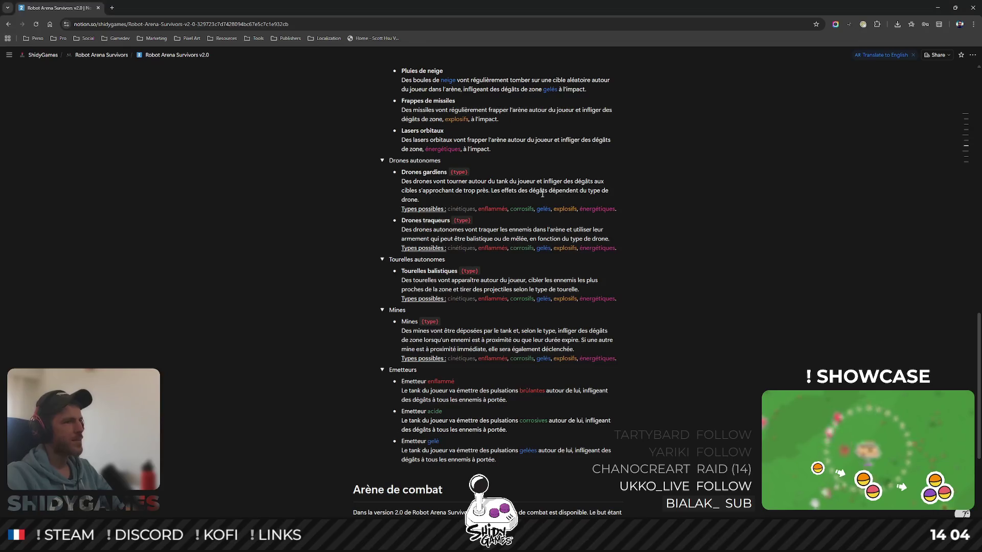
scroll(685, 230, up, 4)
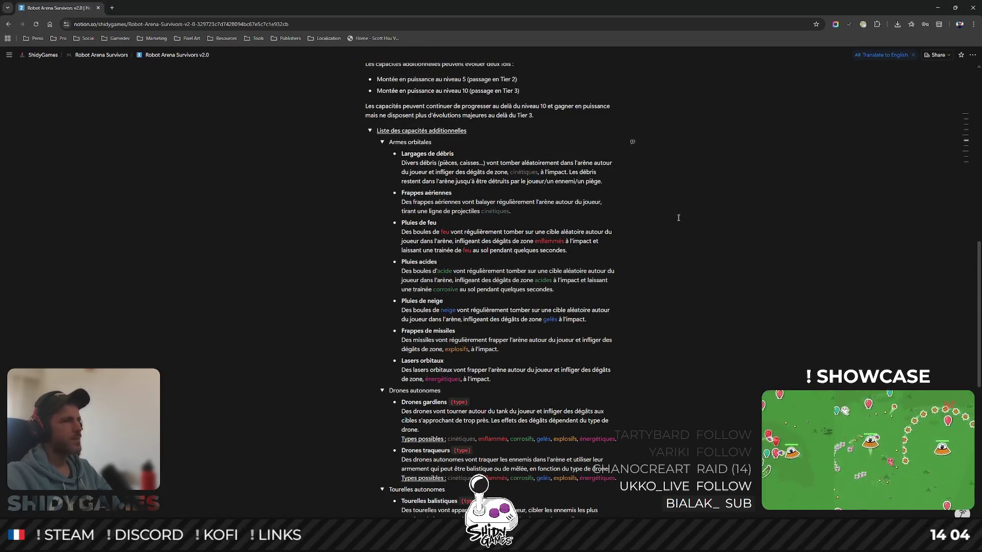
scroll(678, 218, down, 3)
scroll(679, 212, down, 3)
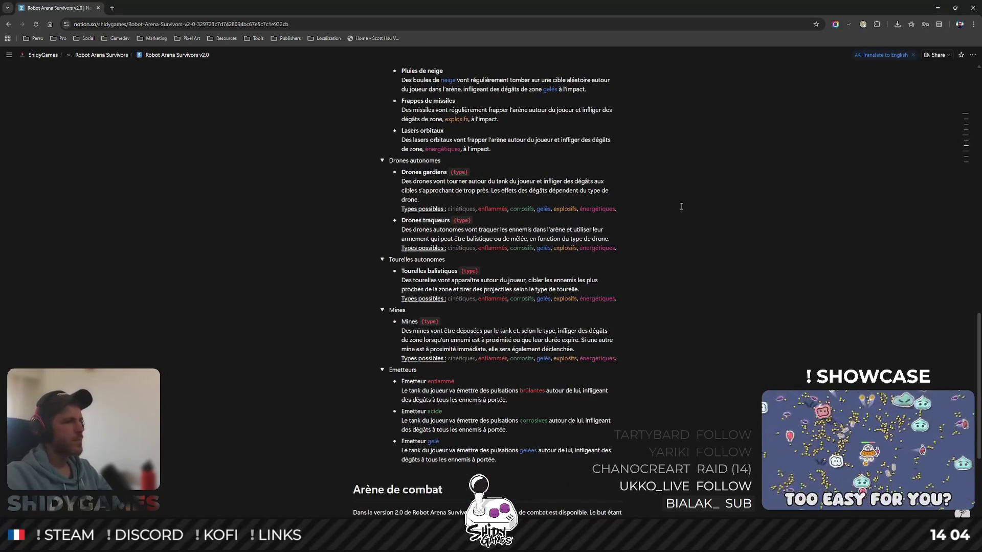
scroll(681, 208, down, 1)
scroll(681, 208, down, 1)
scroll(681, 206, down, 1)
scroll(682, 207, up, 1)
scroll(682, 207, up, 1)
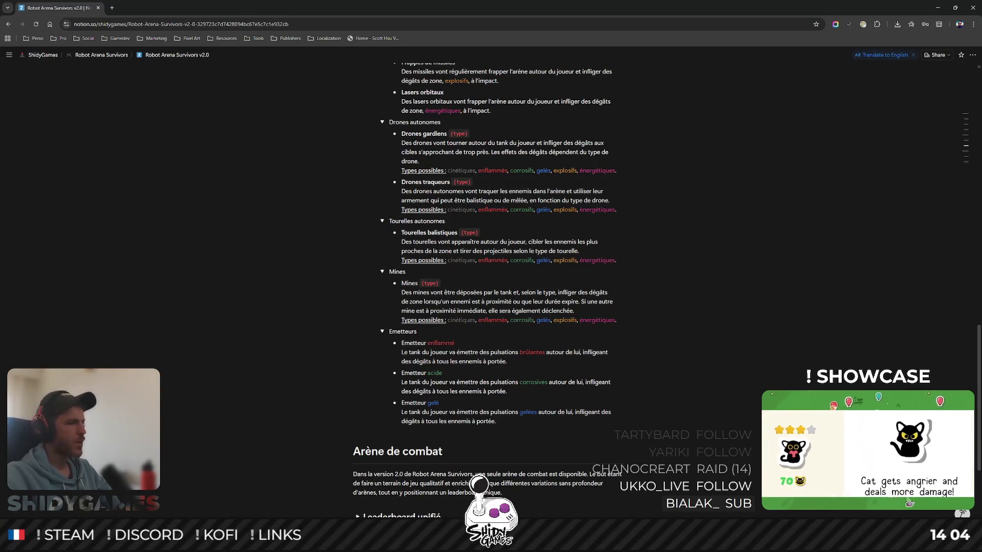
click(276, 491)
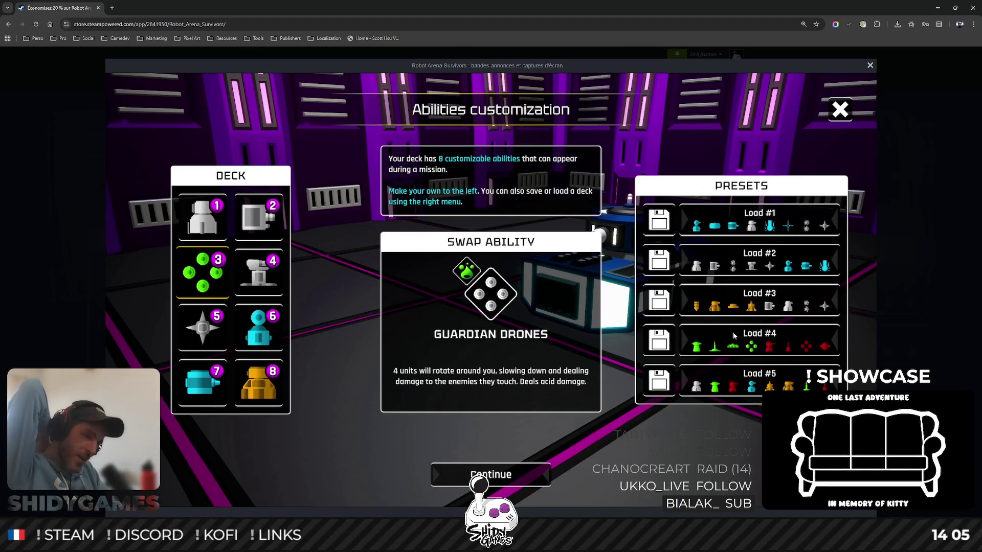
mouse_move(491, 292)
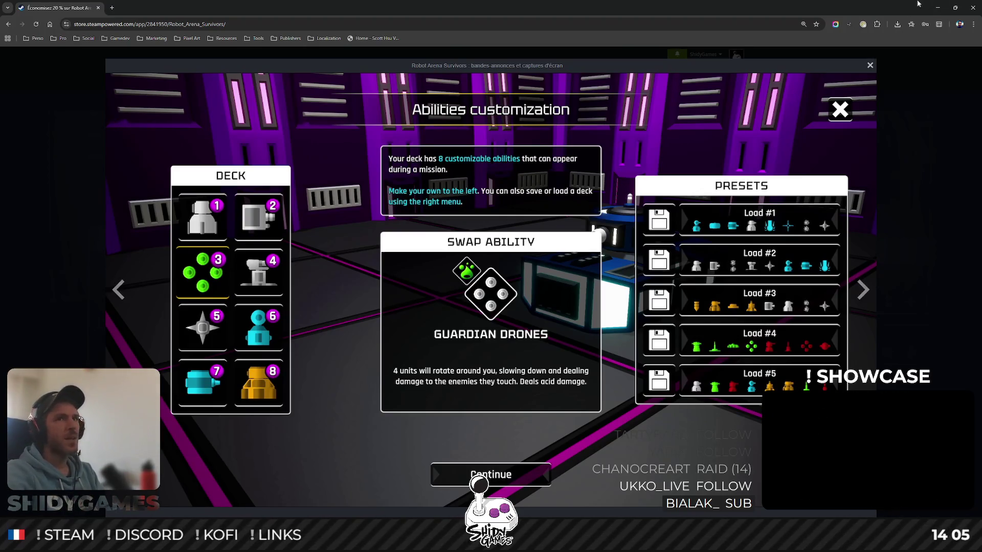
key(alt+Tab)
scroll(507, 268, up, 1)
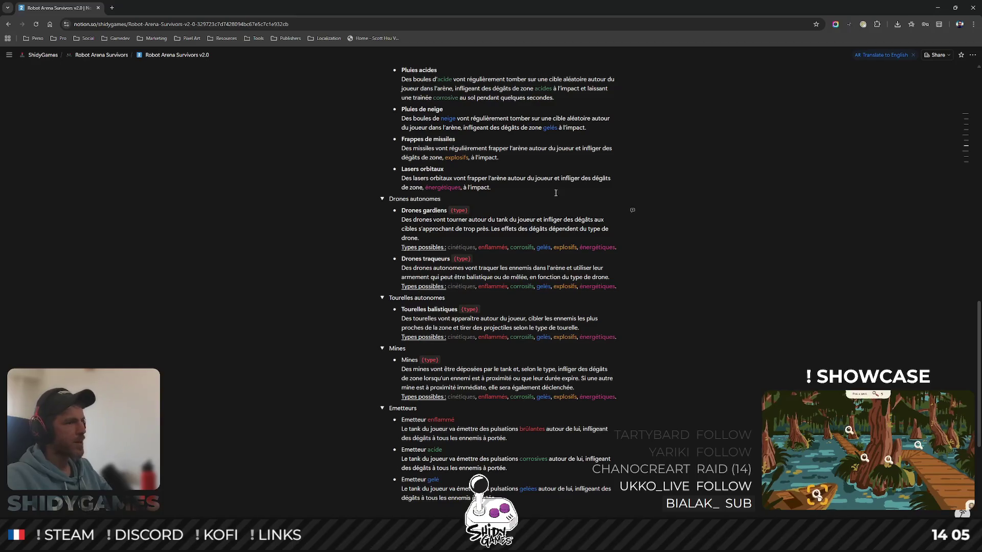
- Collapse the Emetteurs, Mines, Tourelles, Drones and Armes orbitales toggles and the Capacités additionnelles section
click(382, 408)
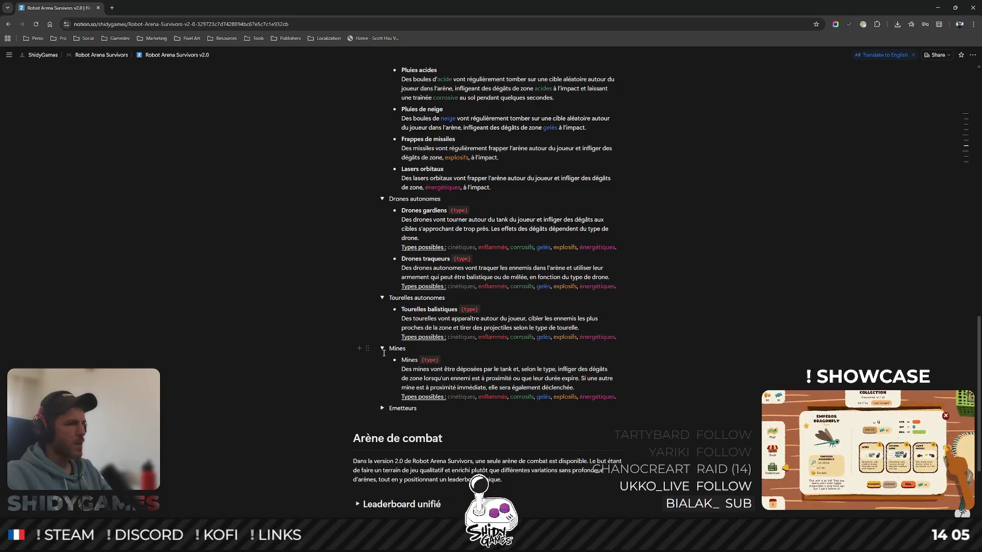
click(383, 350)
click(383, 298)
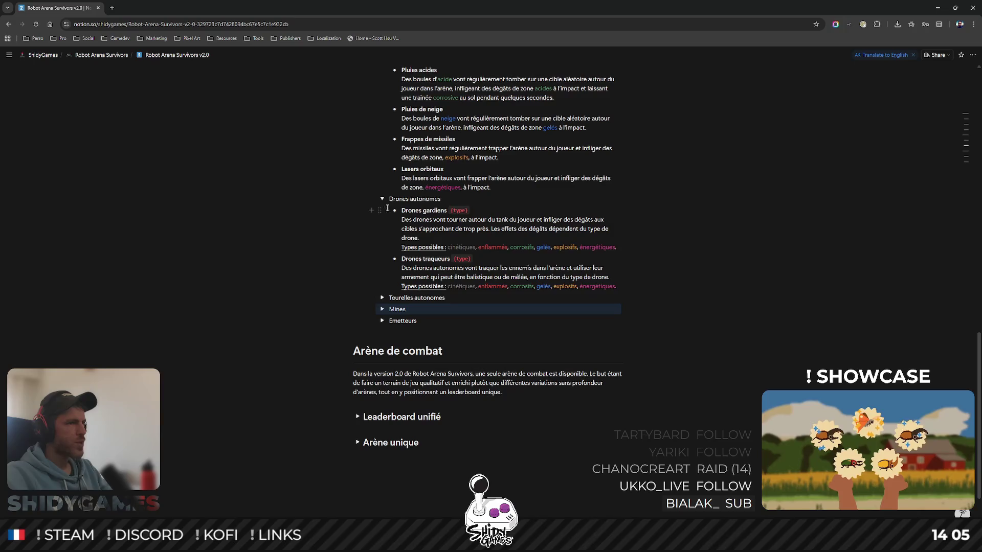
click(383, 198)
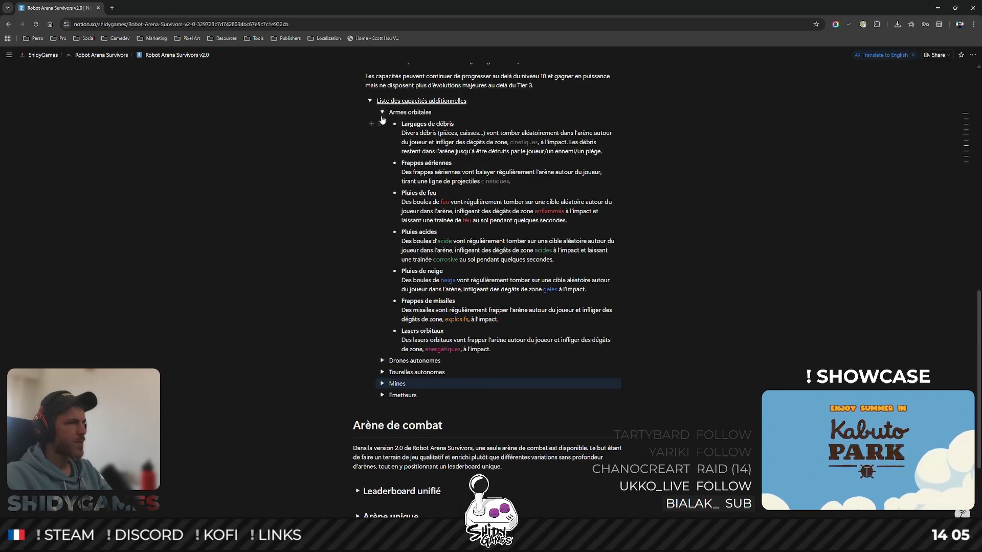
click(383, 112)
click(805, 357)
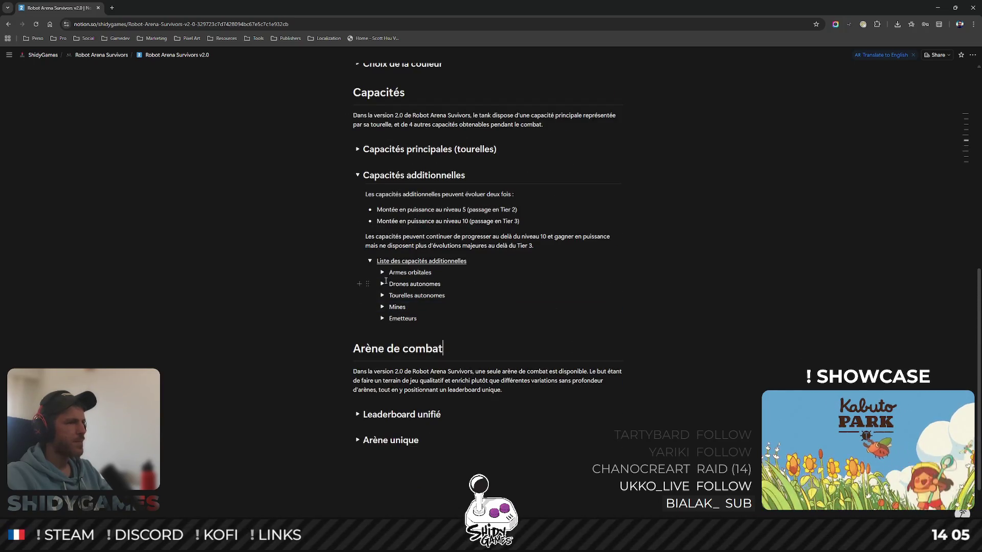
click(368, 262)
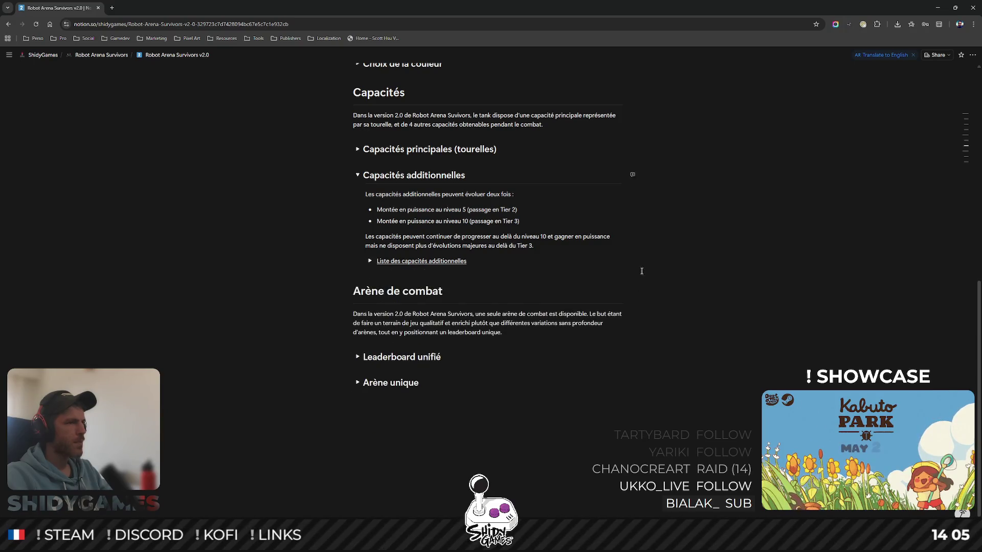
scroll(647, 270, up, 2)
click(357, 252)
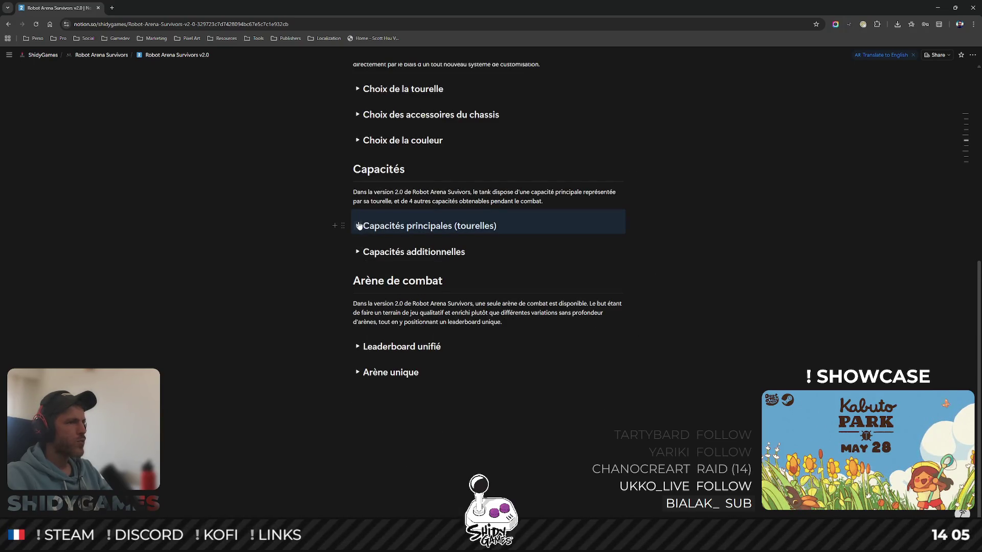
- Expand the Liste des tourelles du tank and turn Fusil Automatique into a toggle list
click(358, 226)
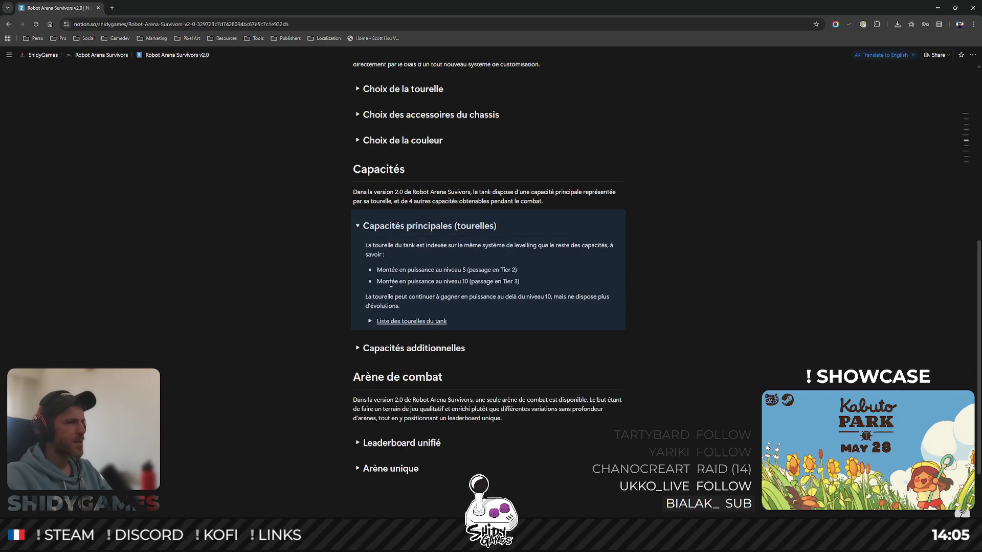
click(370, 322)
scroll(743, 288, down, 2)
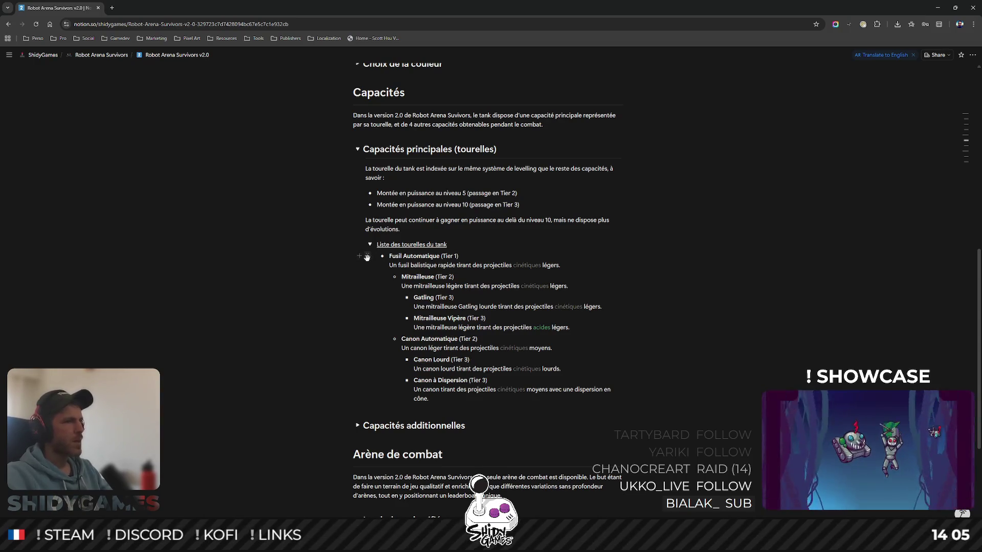
click(366, 257)
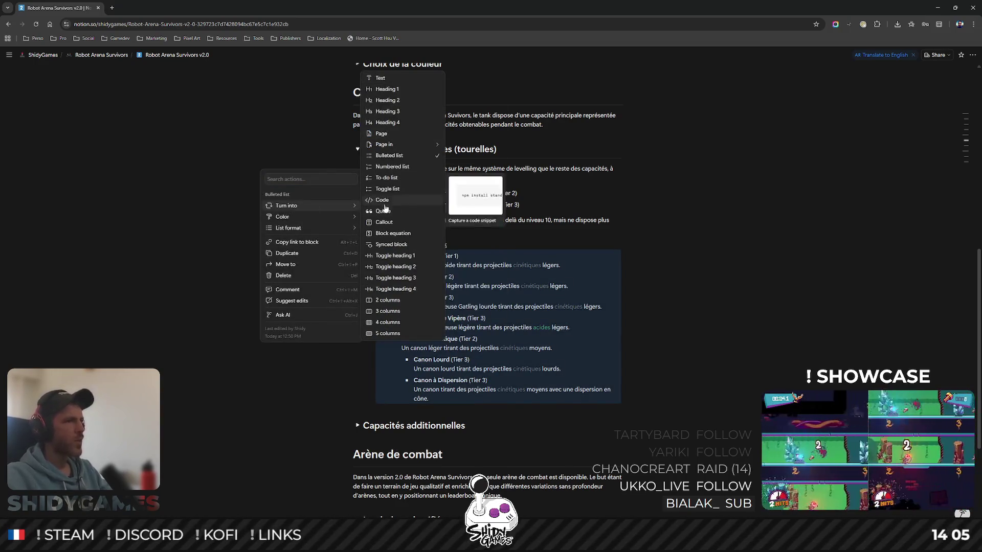
click(388, 190)
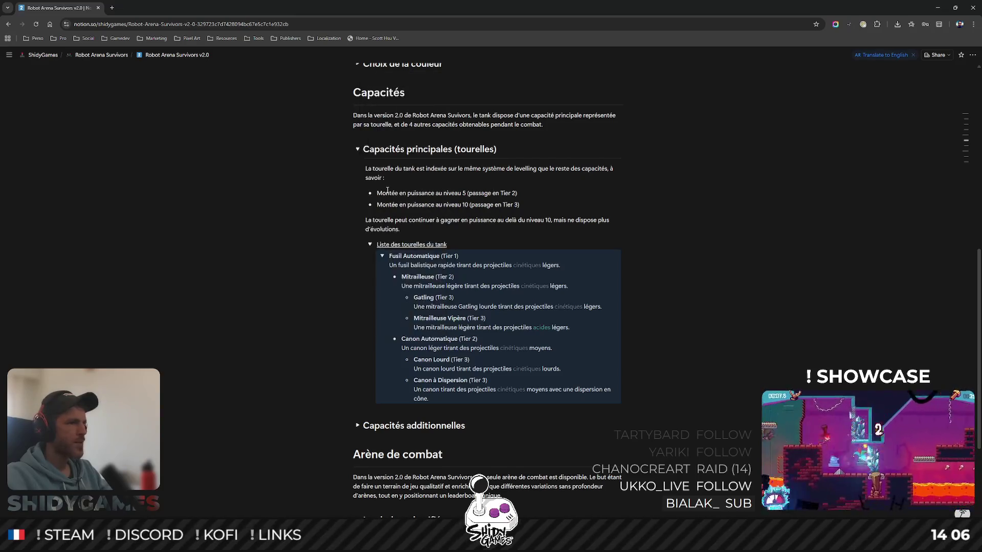
click(571, 266)
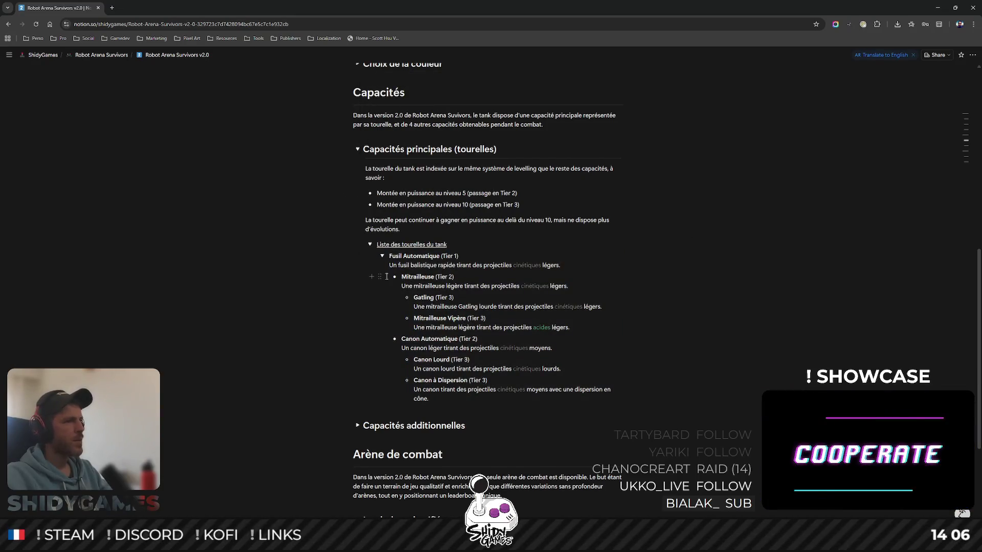
click(381, 256)
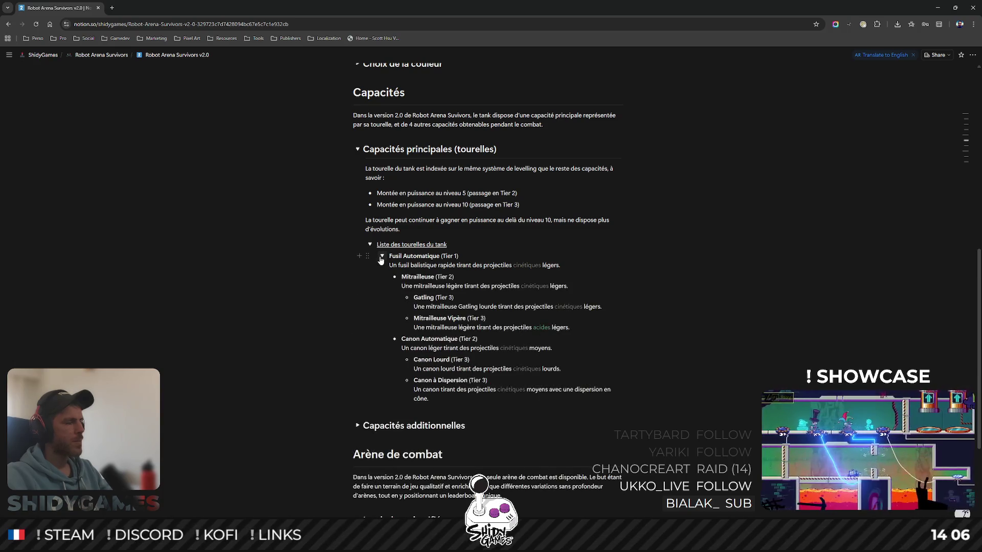
- Turn Mitrailleuse and Canon Automatique into toggles and collapse all three turret toggles
click(381, 277)
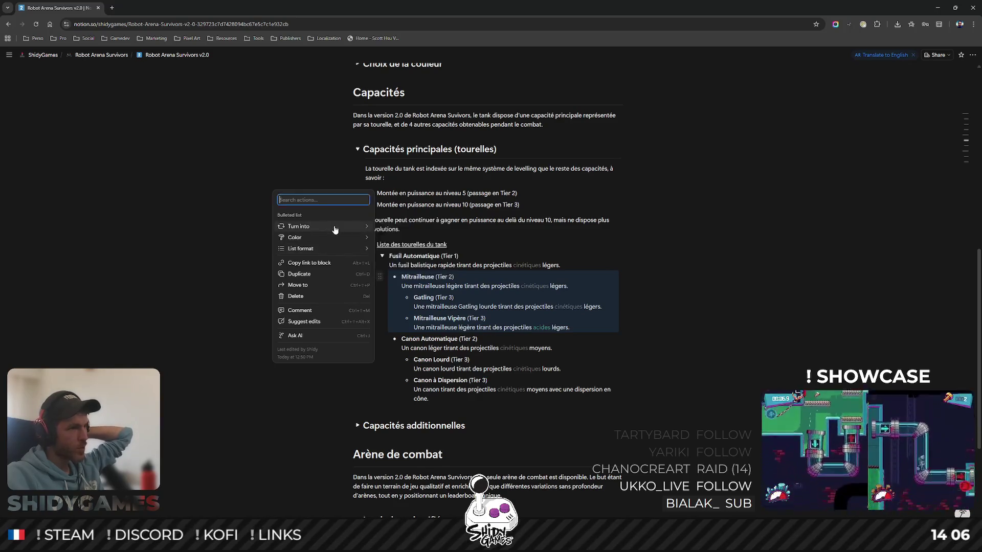
mouse_move(299, 226)
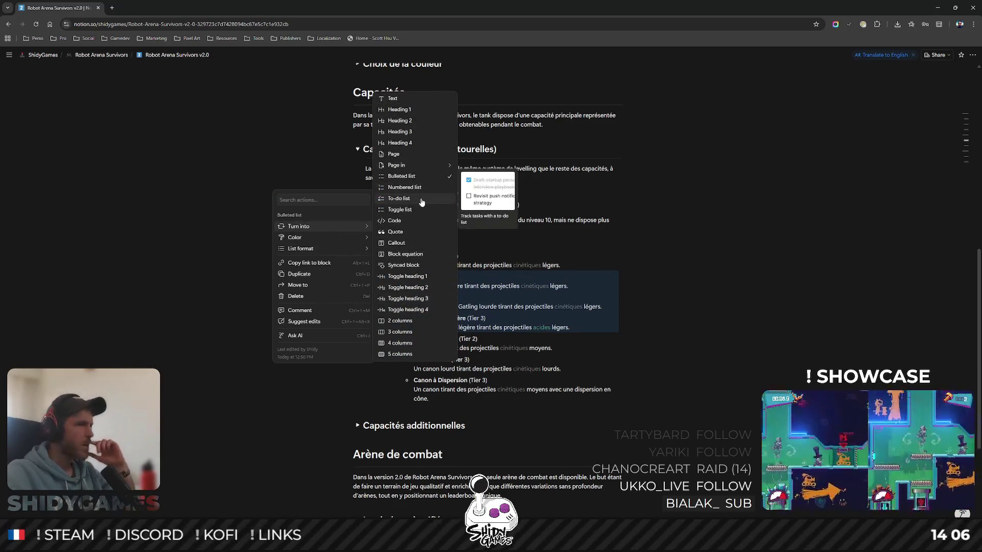
click(400, 210)
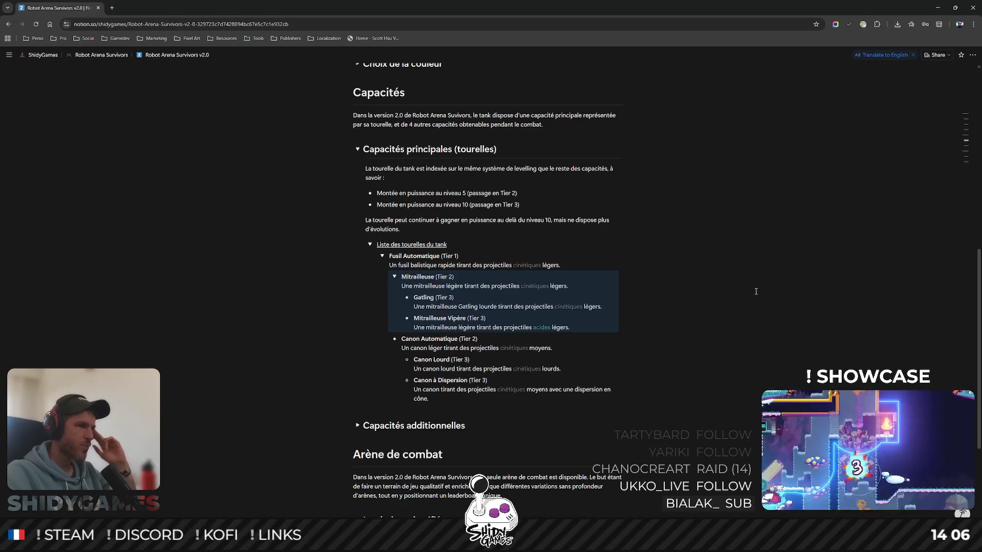
click(613, 306)
scroll(406, 296, down, 1)
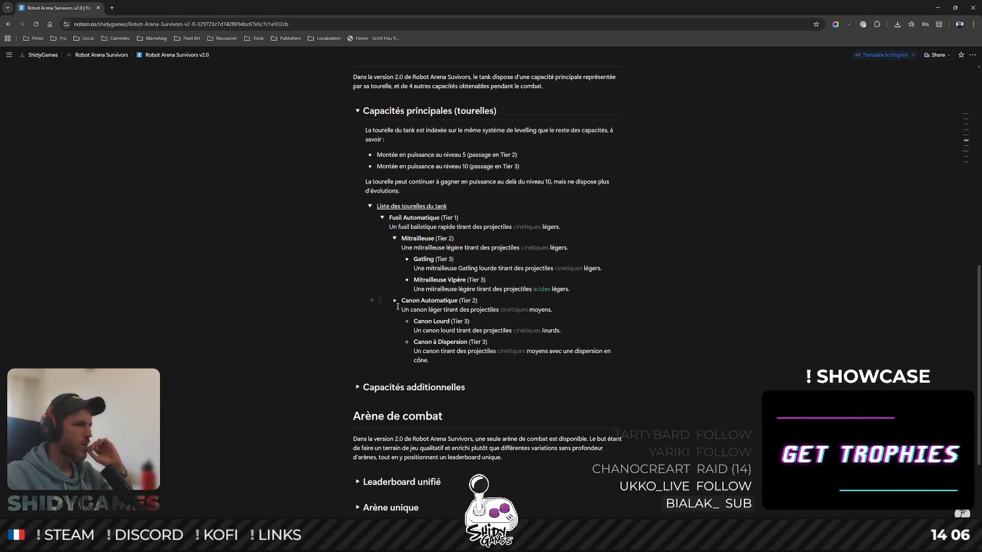
click(378, 300)
mouse_move(322, 250)
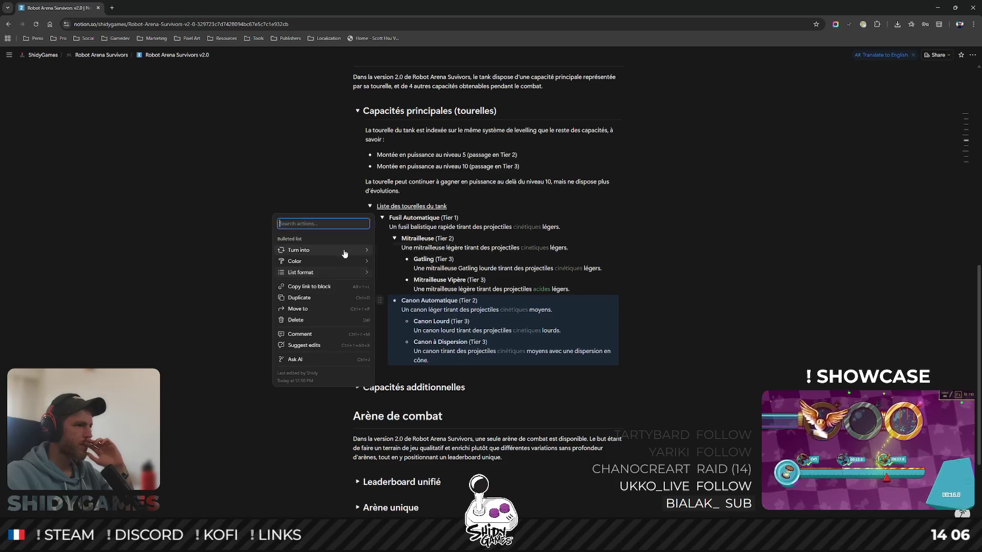
key(Escape)
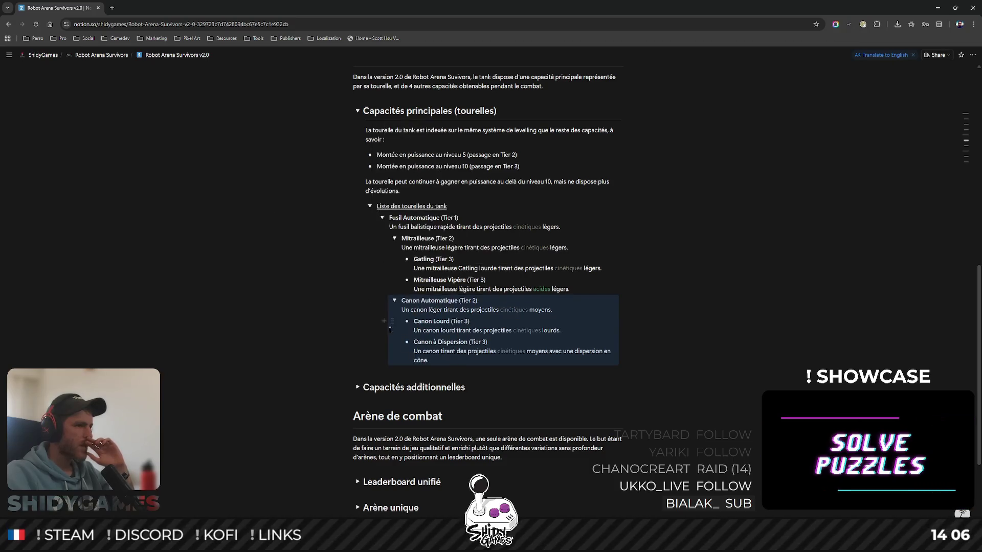
click(394, 301)
click(394, 239)
click(382, 217)
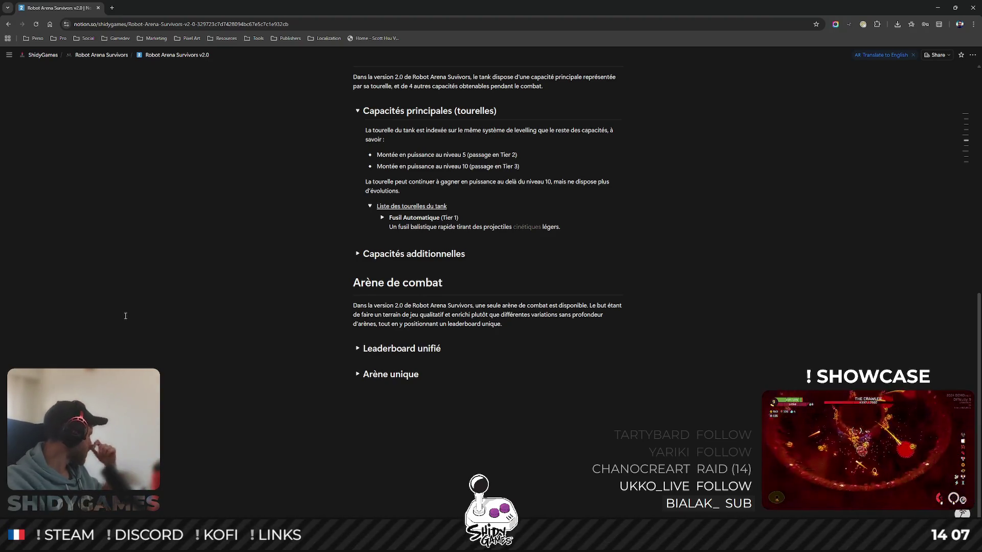
mouse_move(487, 447)
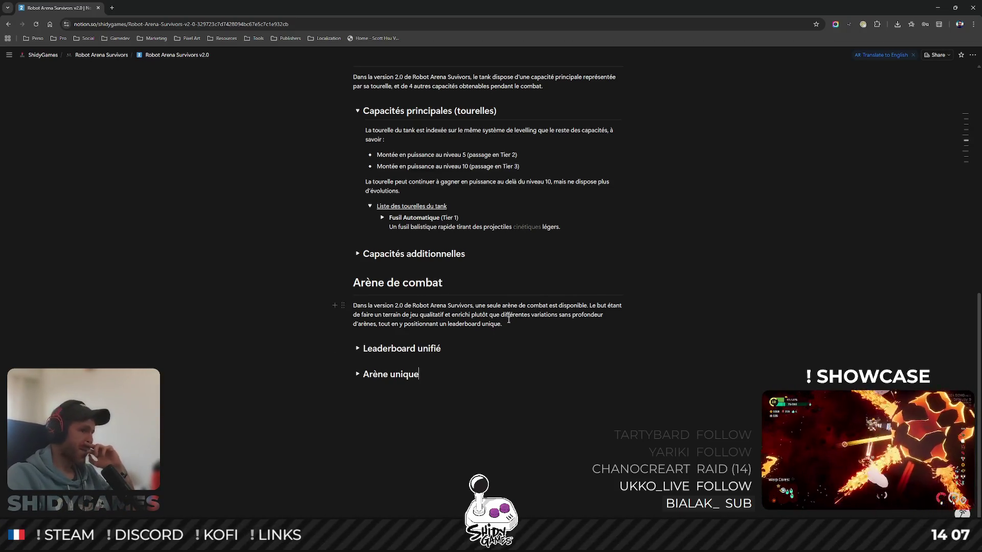
scroll(461, 316, up, 3)
scroll(460, 316, up, 2)
scroll(479, 294, down, 2)
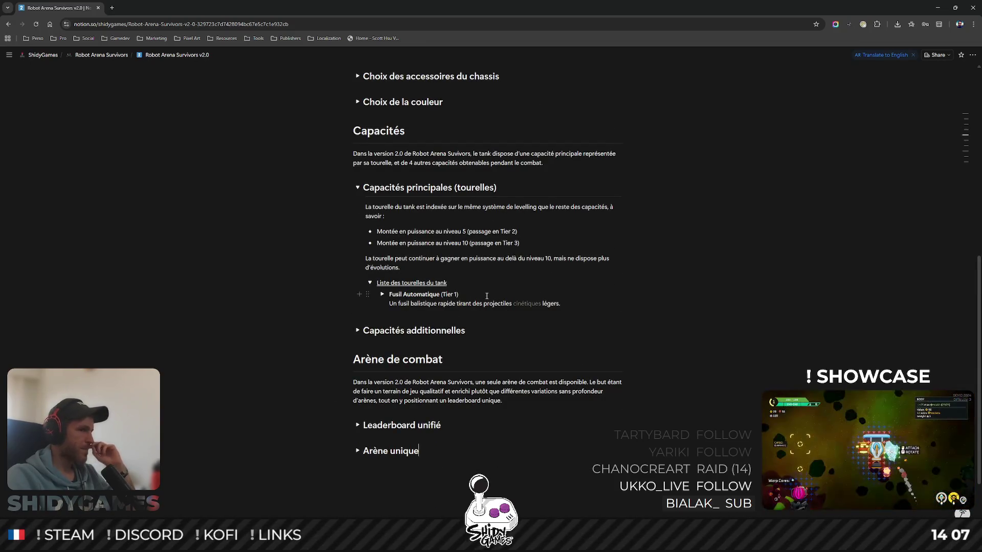
- Add Feu, Acide, Gelé, Explosif and Energétique (Tier 1) toggles below Fusil Automatique
click(648, 307)
key(Return)
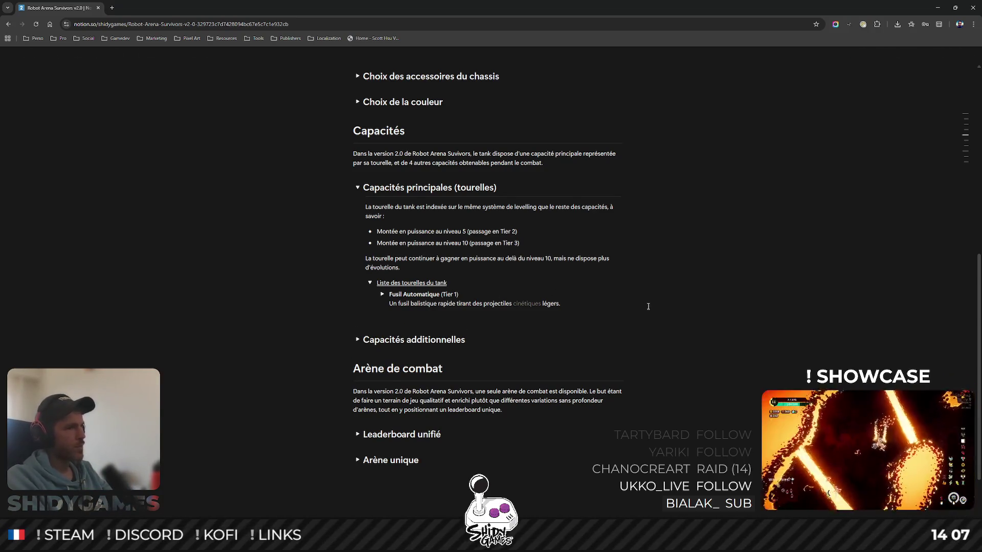
text(Feu (Tier 1)
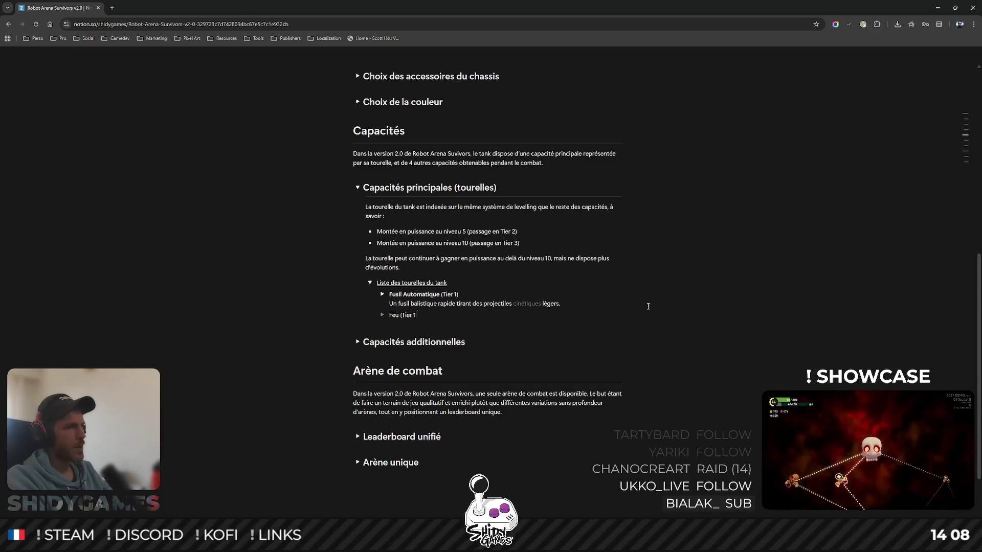
text())
key(Return)
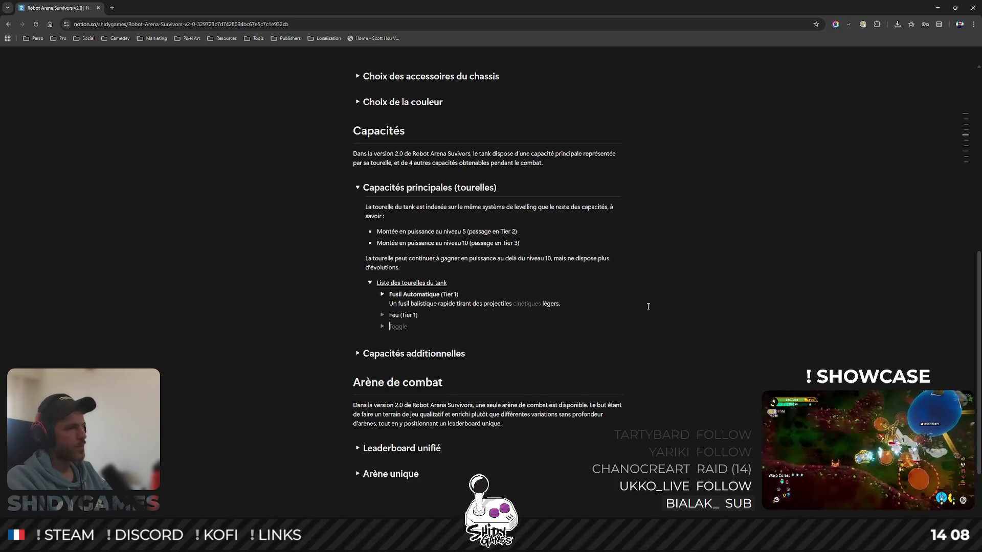
text(Acide)
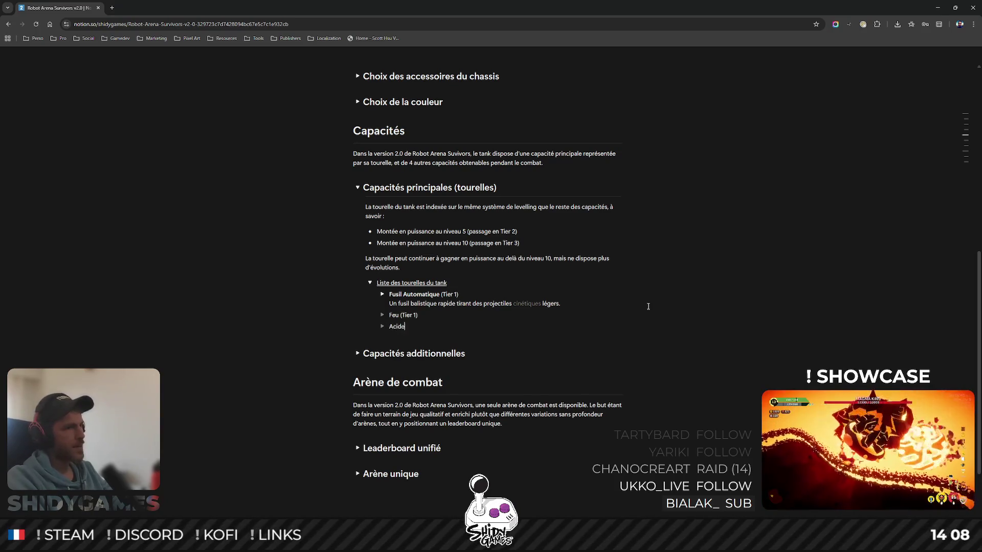
text( (Tier 1)
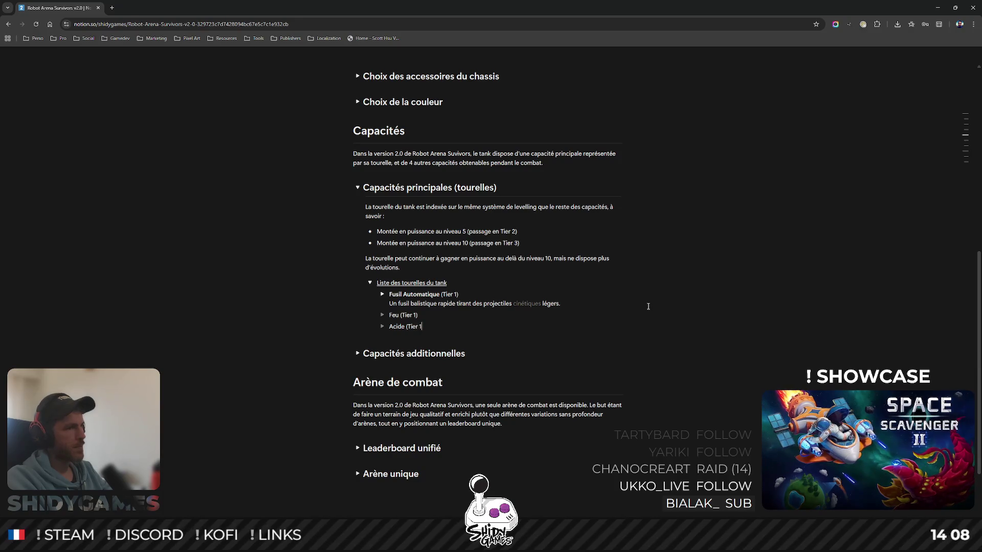
text())
key(Return)
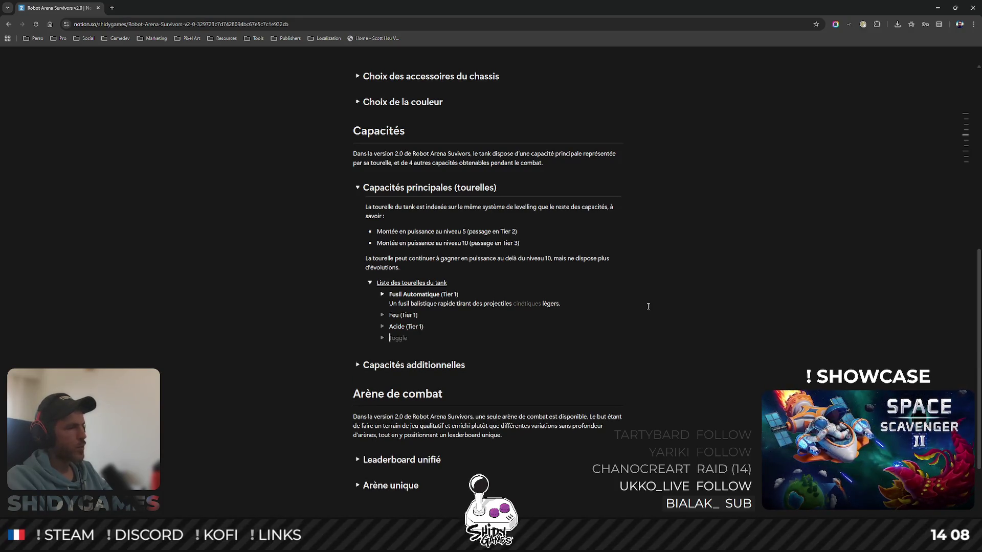
text(Ge (Tier 1))
key(Return)
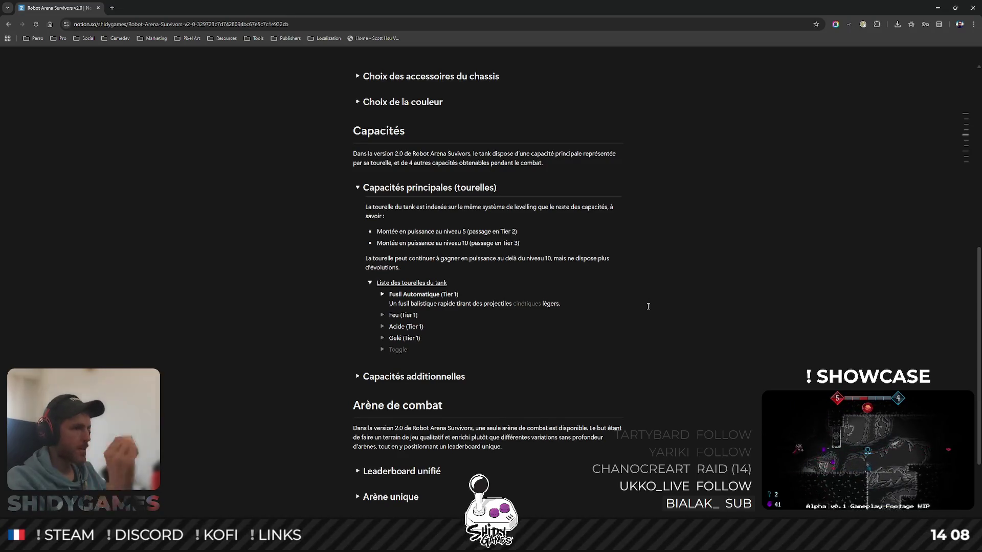
text(Expl)
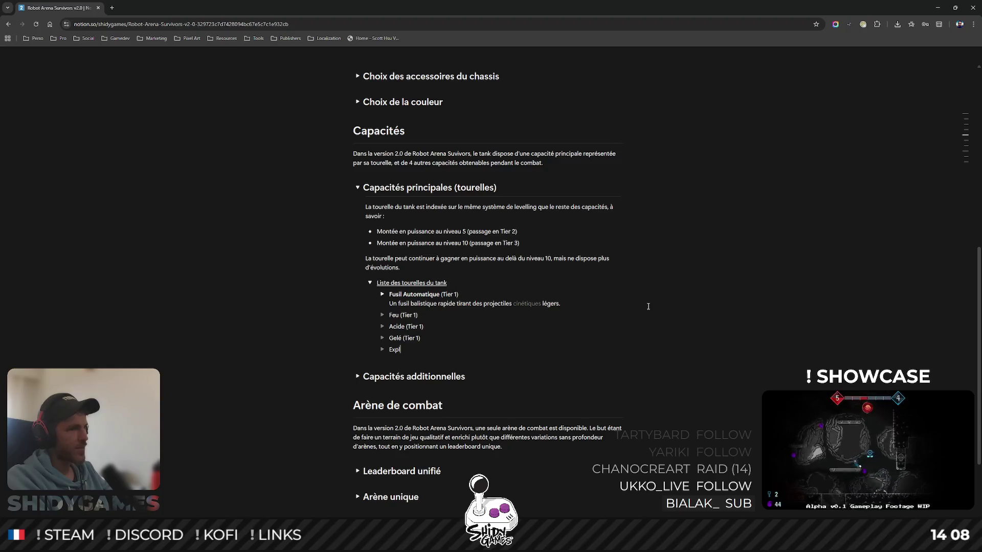
text(er 1))
key(Return)
text(nergétique (Tier 1))
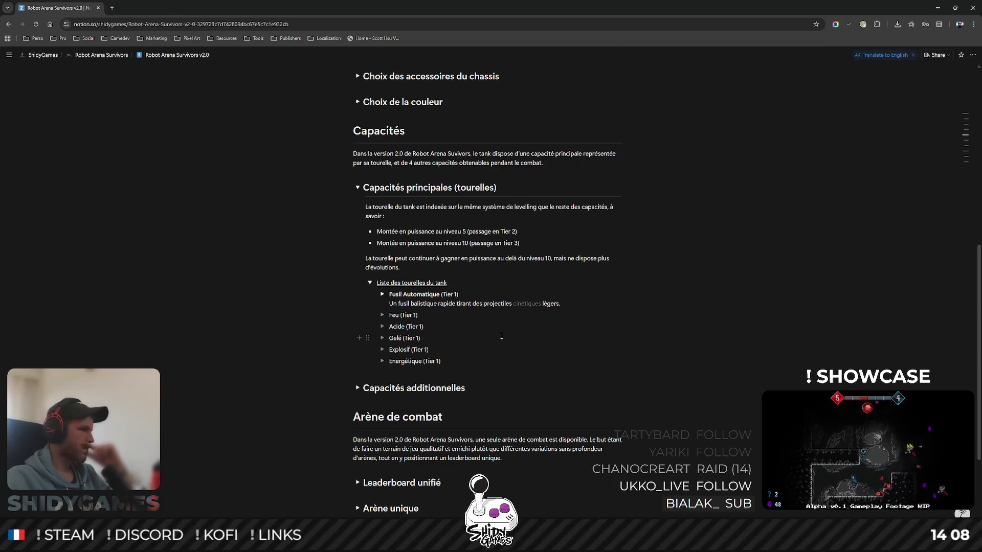
click(381, 314)
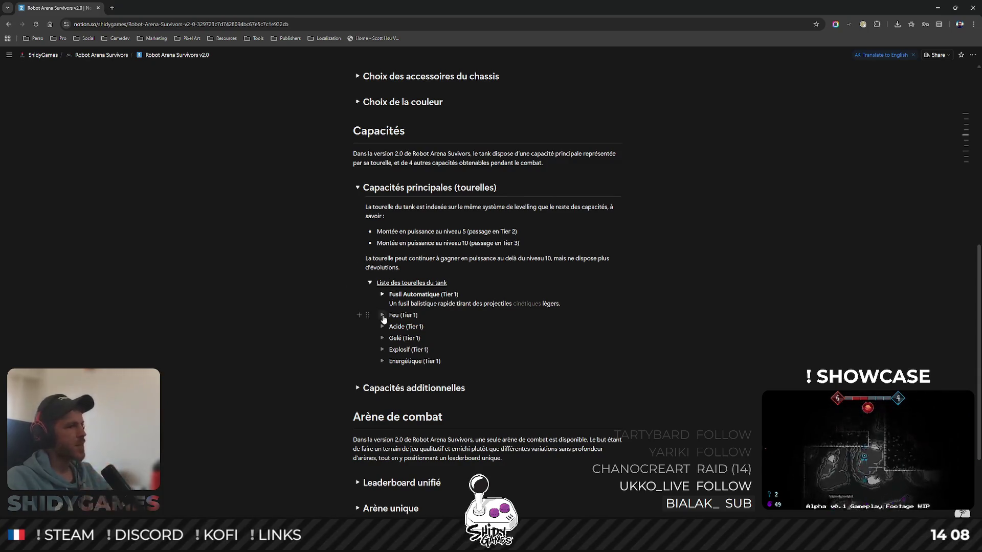
- Rename the Feu toggle to Canon à Braises (Tier 1) and add its ember-volley description line
click(383, 316)
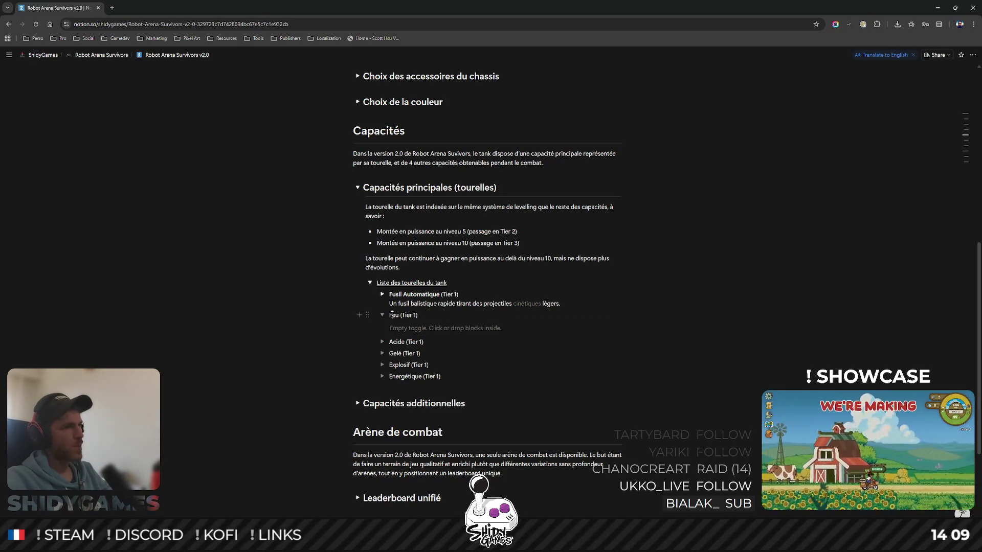
double_click(393, 314)
text(Lanceur)
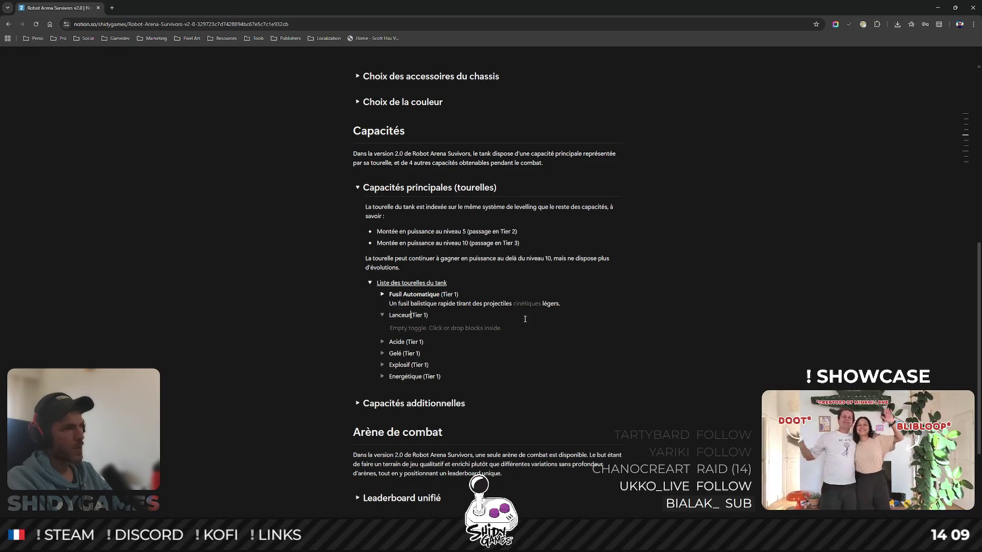
text(n à Bra)
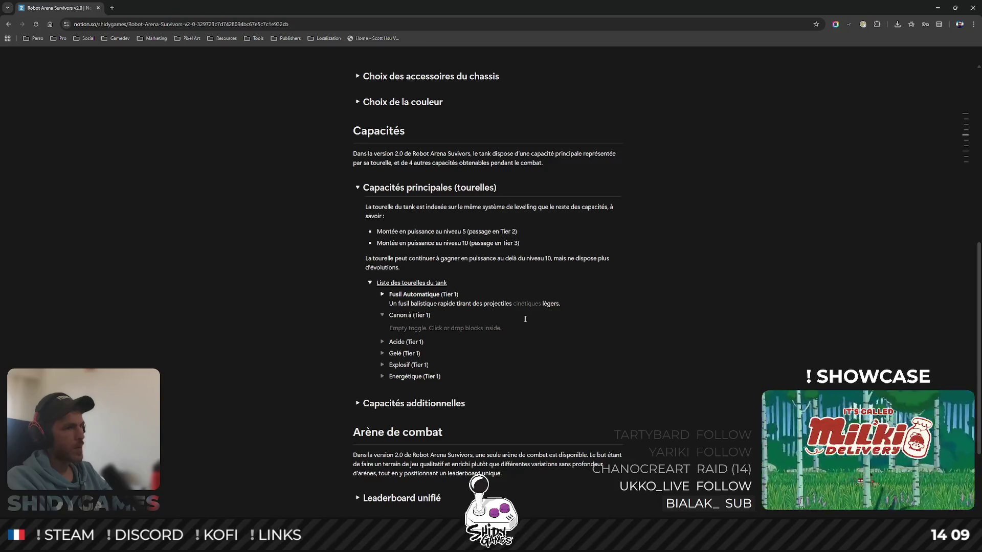
text(ises)
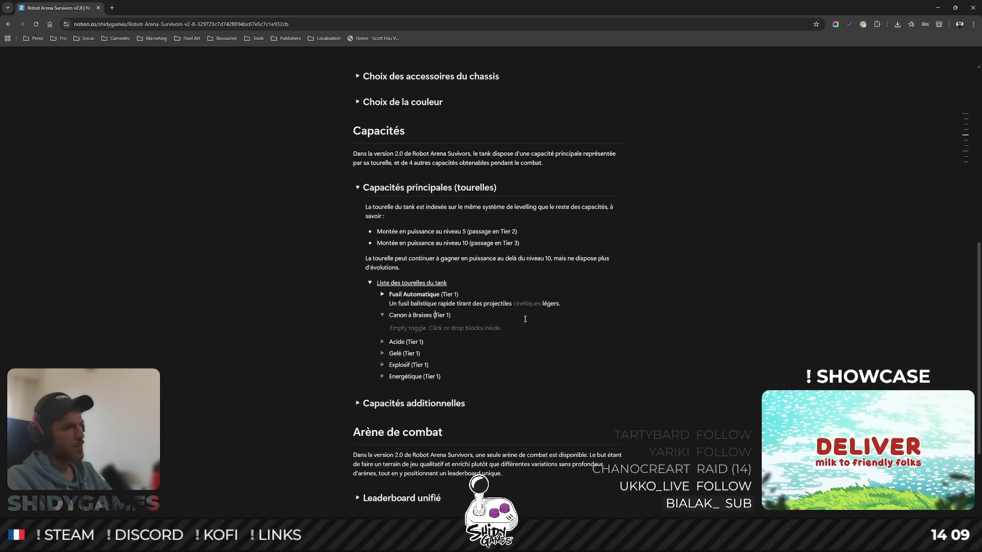
key(Right)
key(Return)
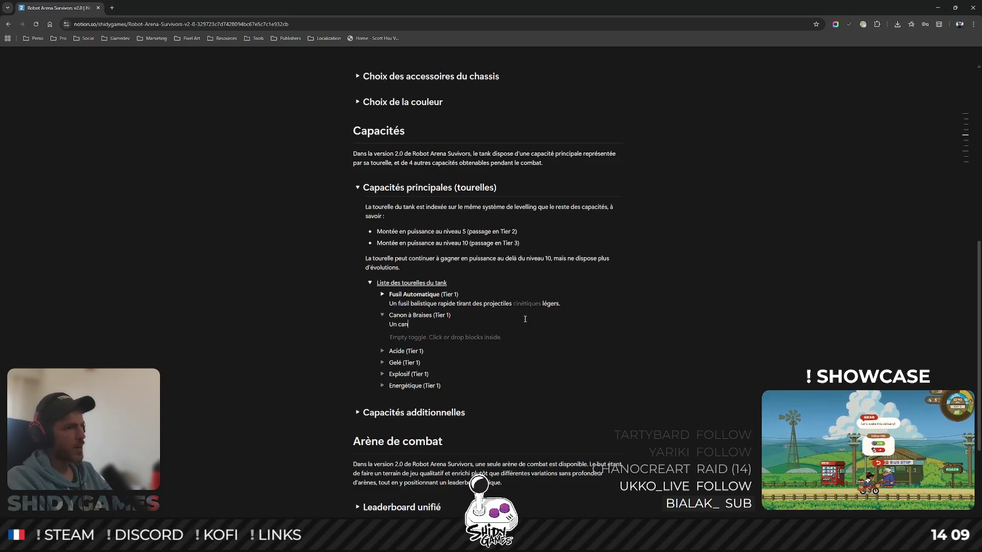
text(des salves d)
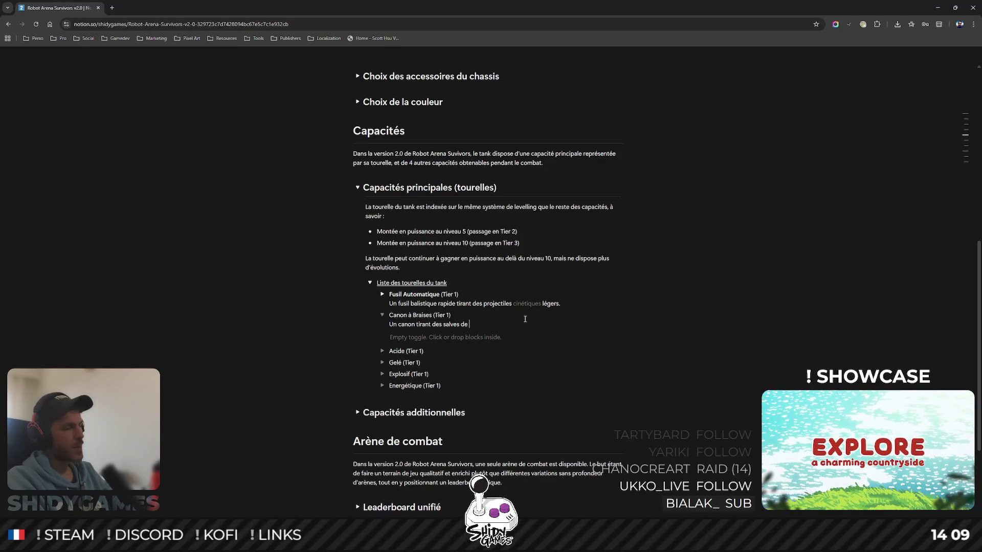
text(es en)
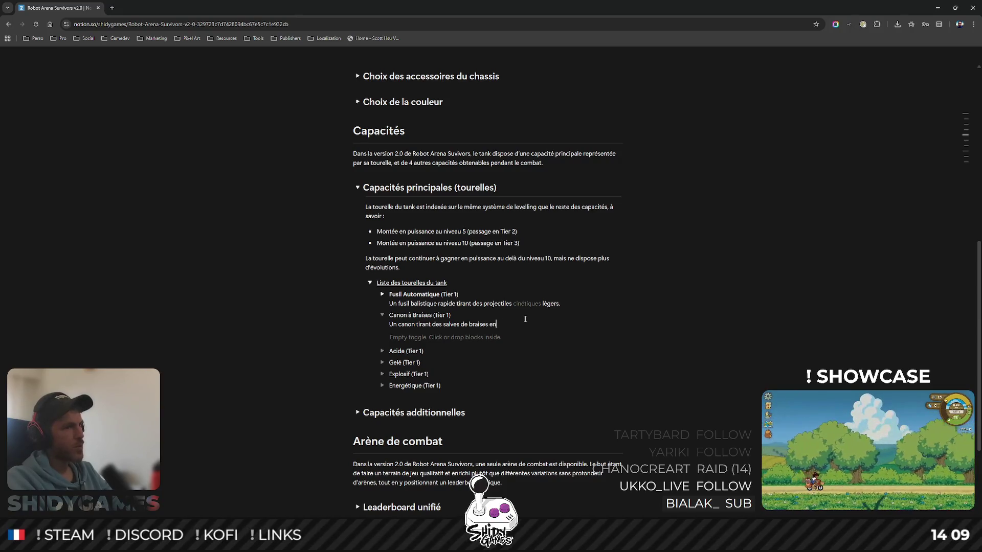
text(flammées.)
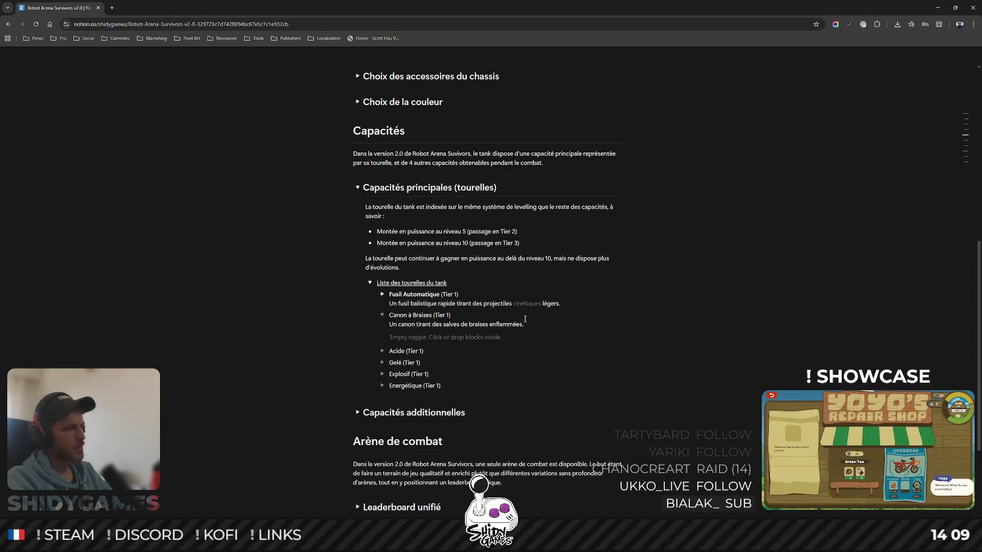
mouse_move(396, 314)
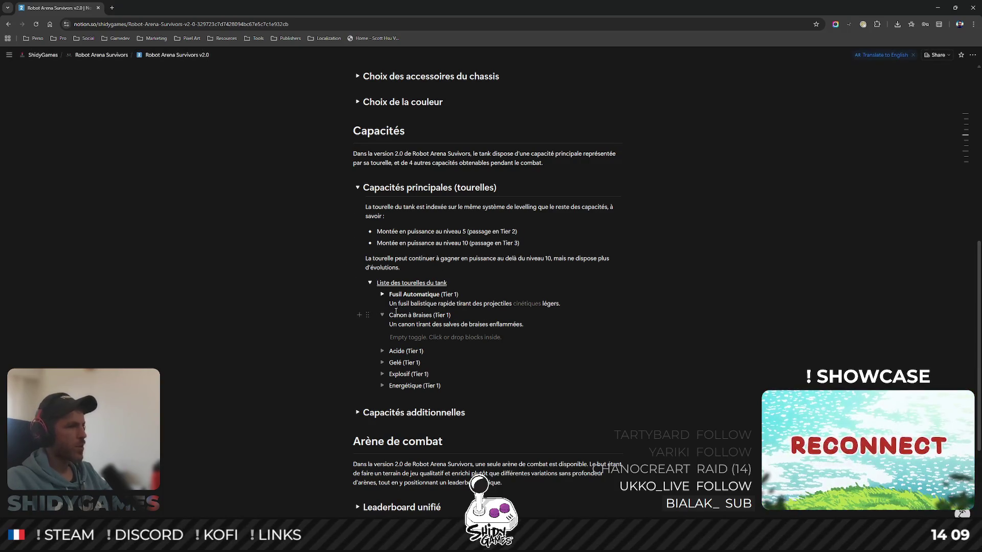
- Bold the name Canon à Braises and colour the word enflammées red
drag(390, 316, 432, 315)
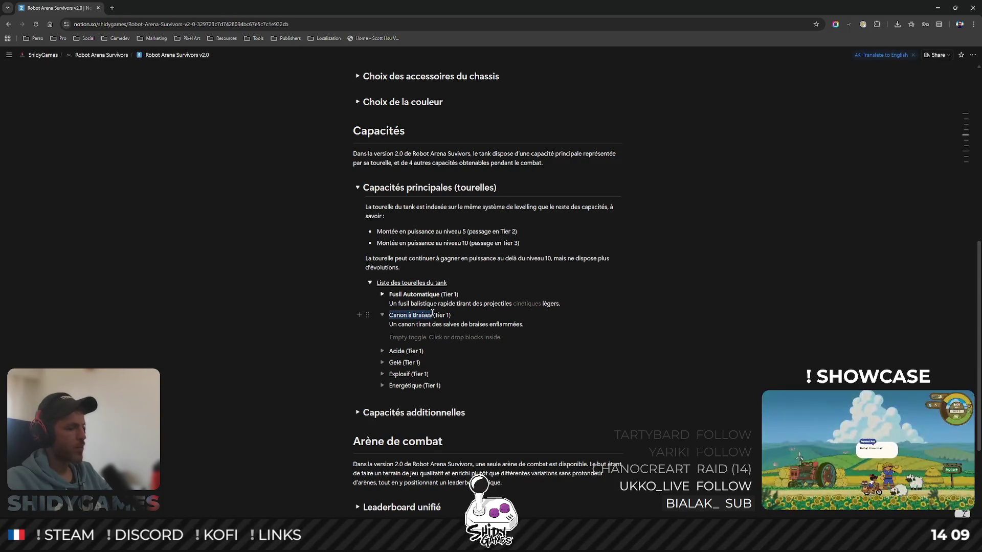
click(481, 324)
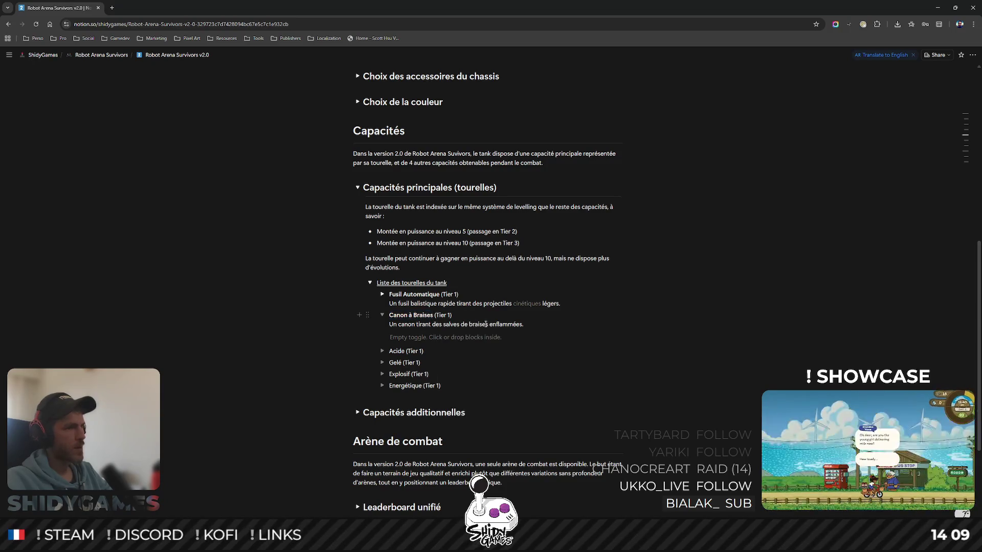
right_click(522, 323)
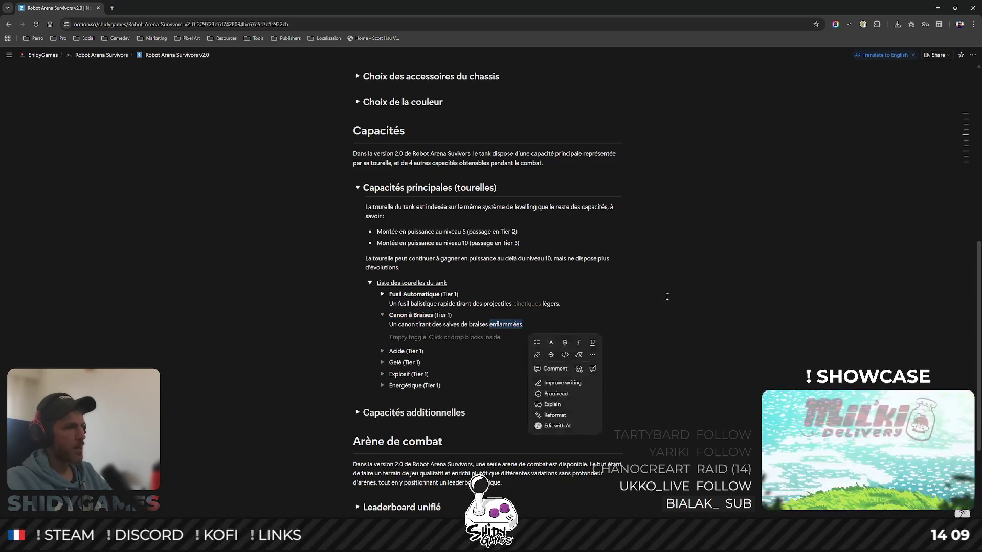
click(550, 343)
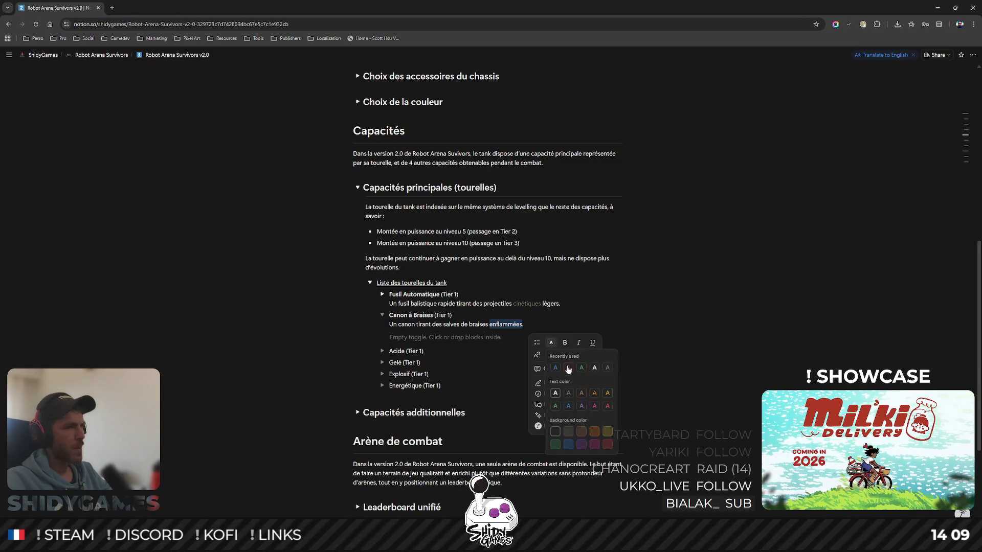
click(568, 368)
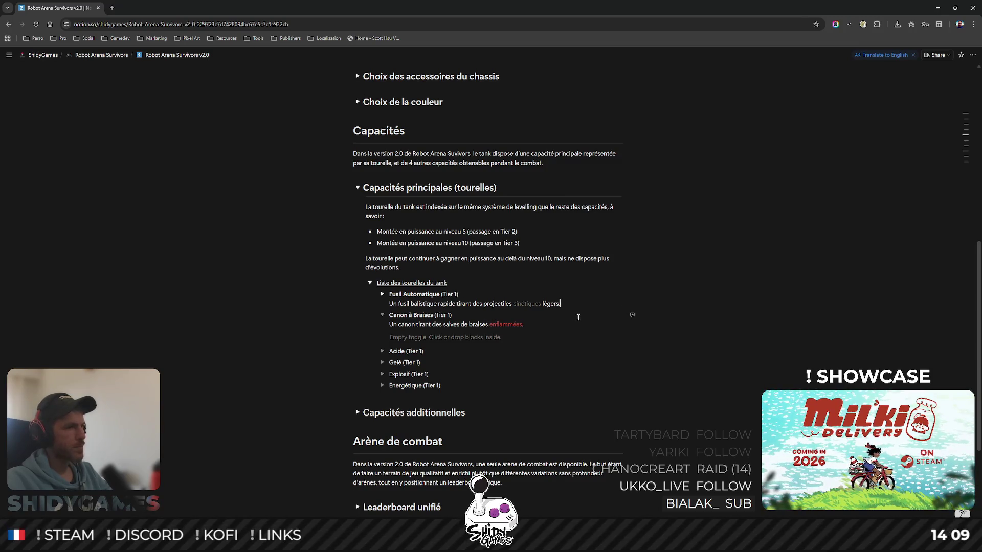
click(381, 295)
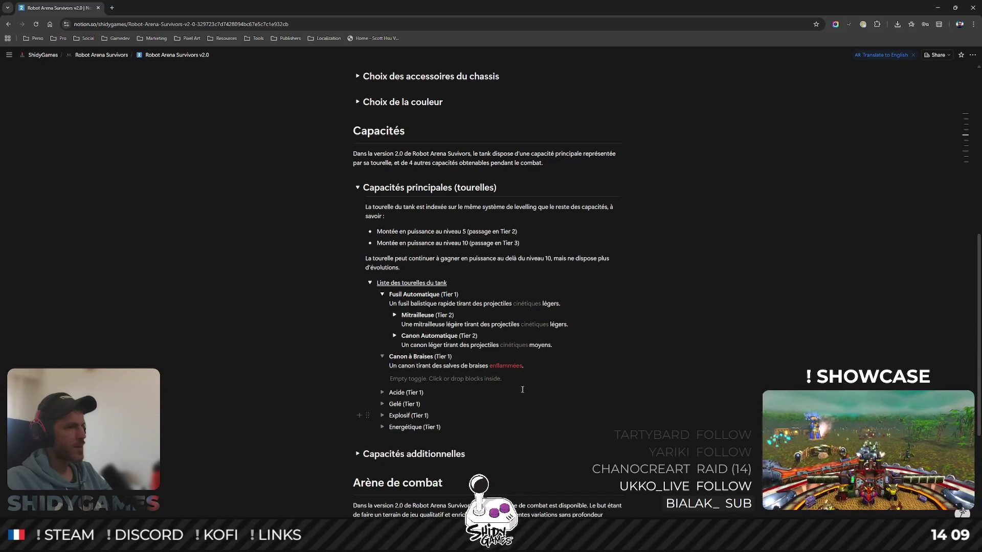
mouse_move(445, 378)
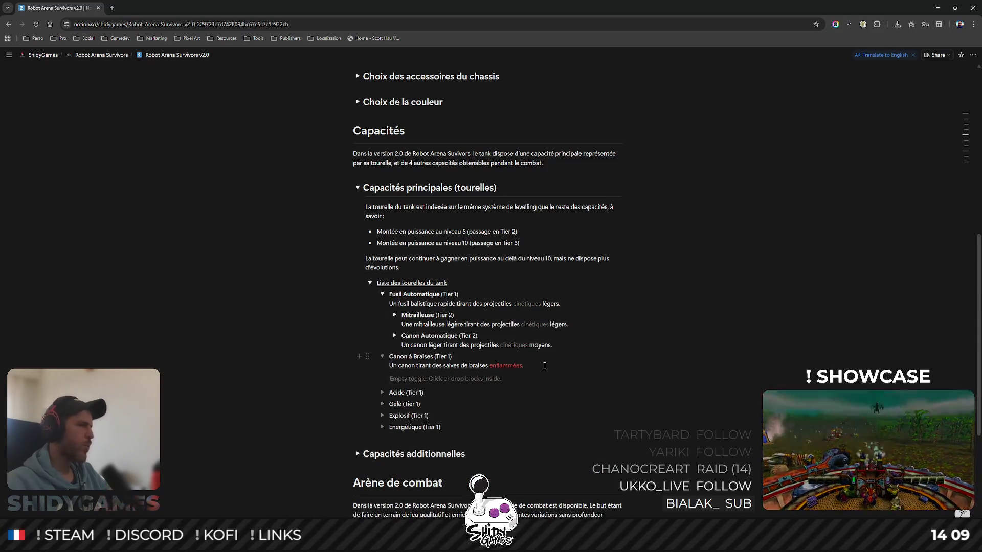
- Add nested toggles A (Tier 2) and B (Tier 2) inside Canon à Braises
click(491, 378)
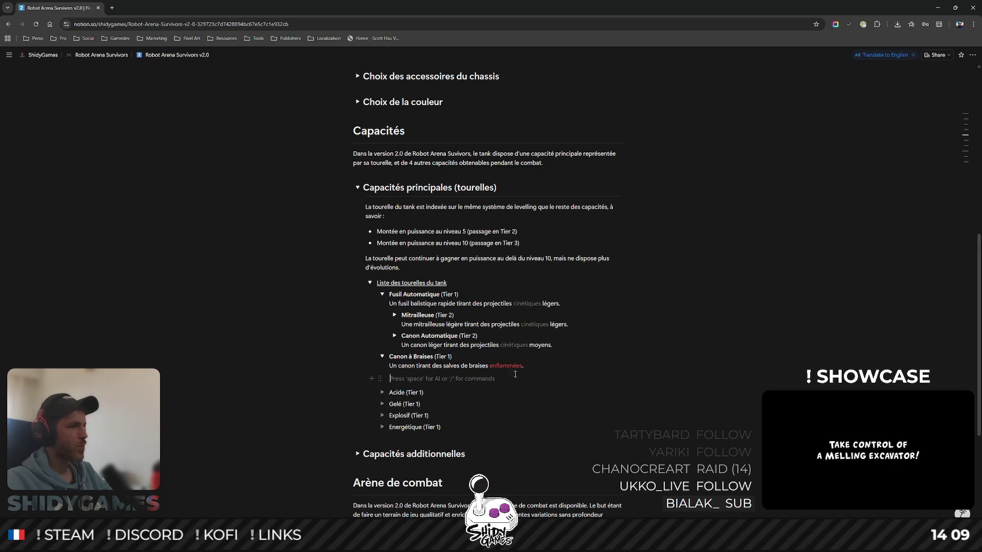
text(> )
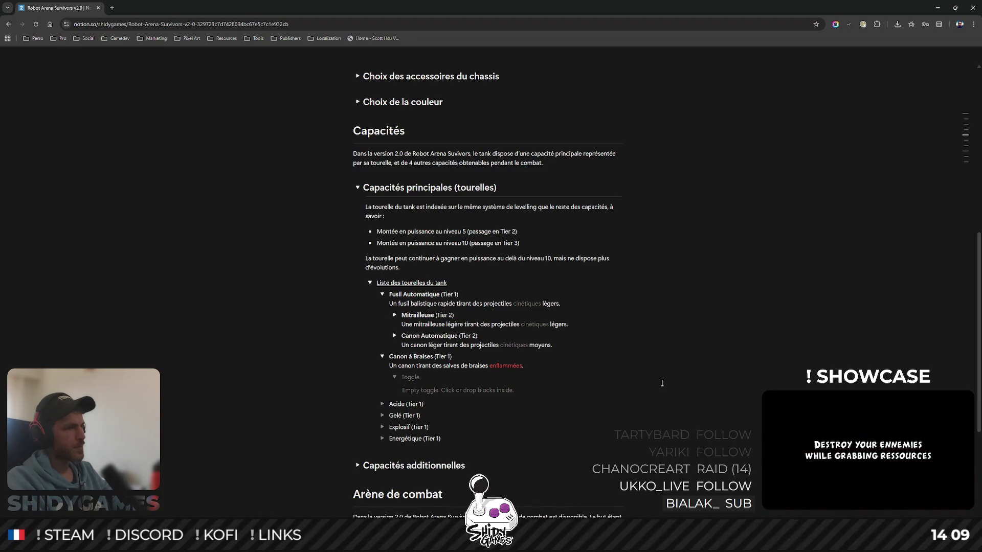
text(A (Tier 2))
key(Return)
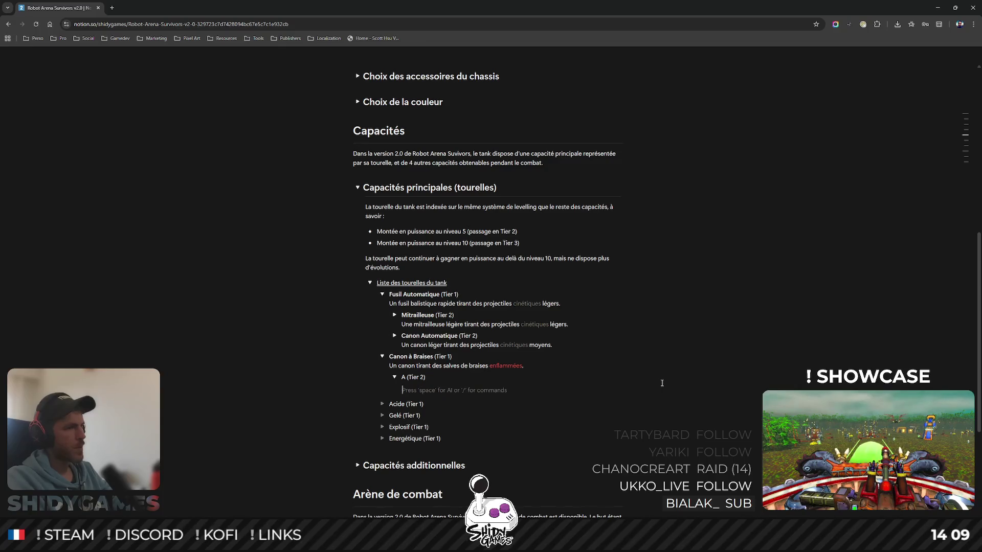
key(BackSpace)
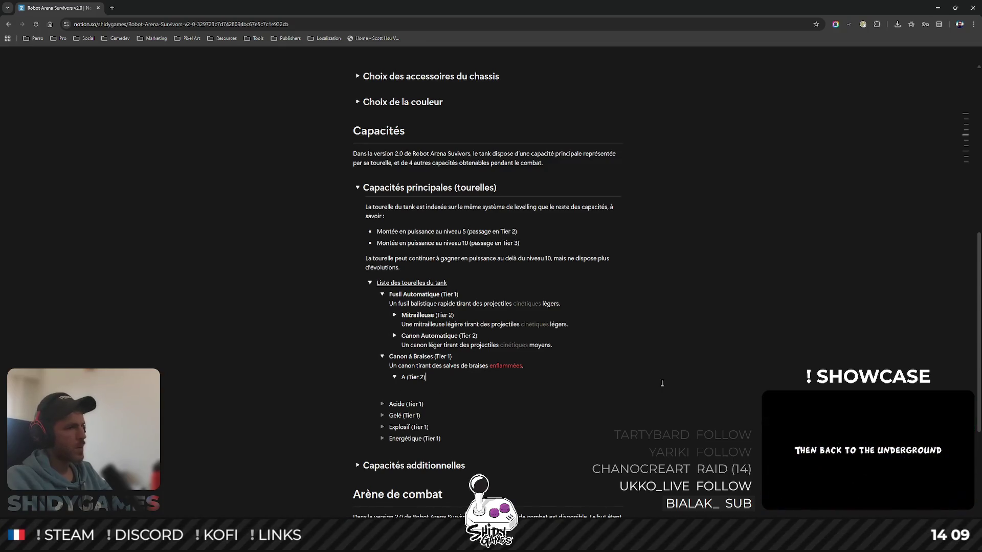
click(395, 377)
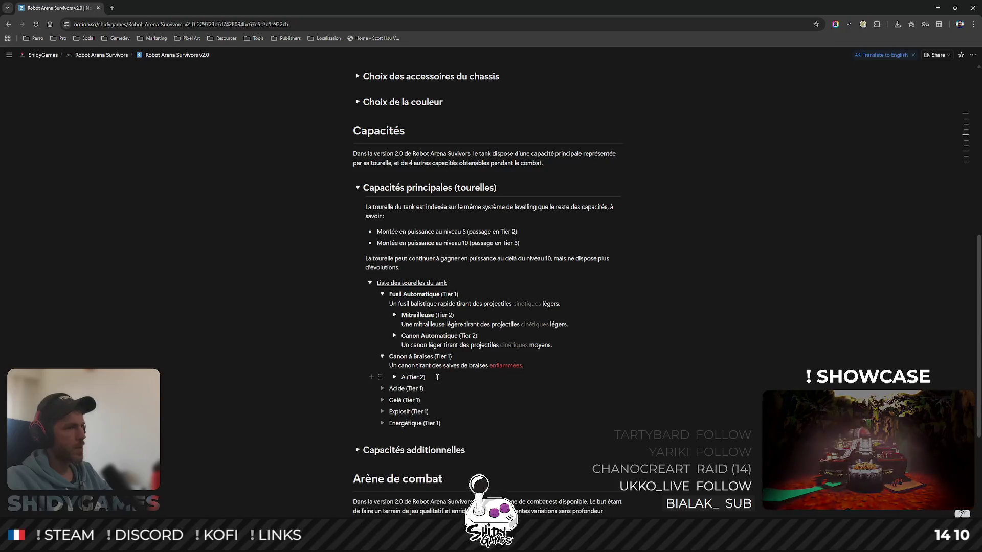
key(Return)
text(B (Tier 2)
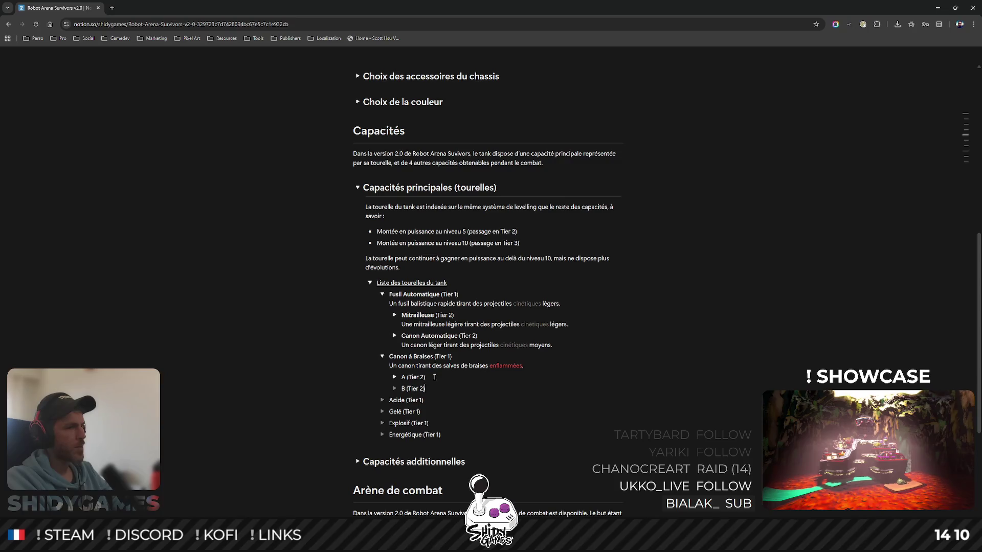
- Compare Mitrailleuse's Tier 3 layout with the new B entry and select the A placeholder name
click(394, 315)
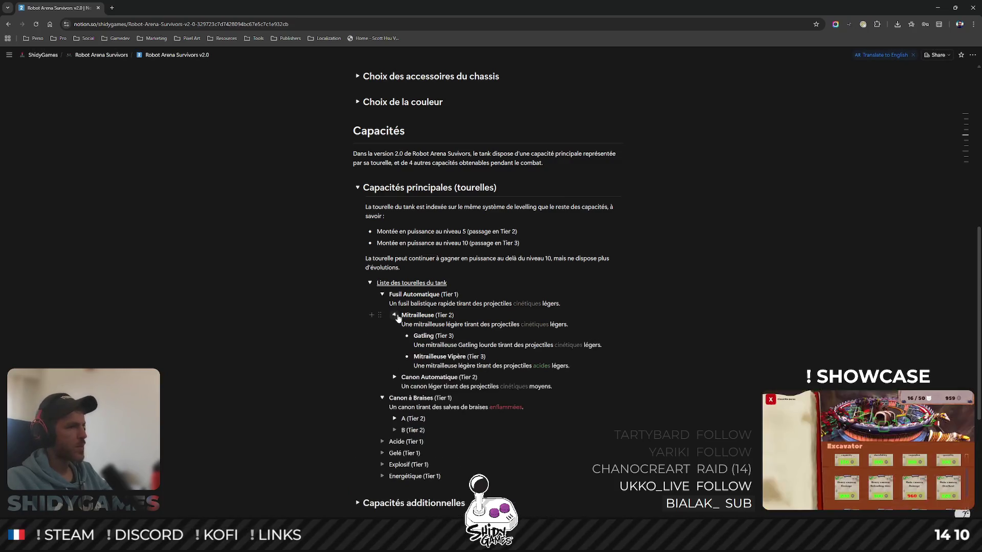
click(395, 315)
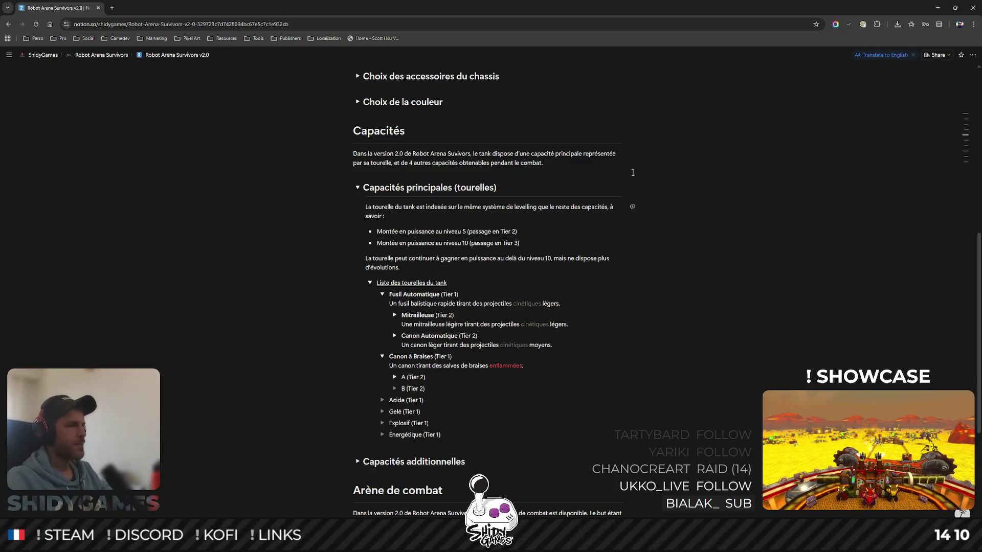
mouse_move(413, 429)
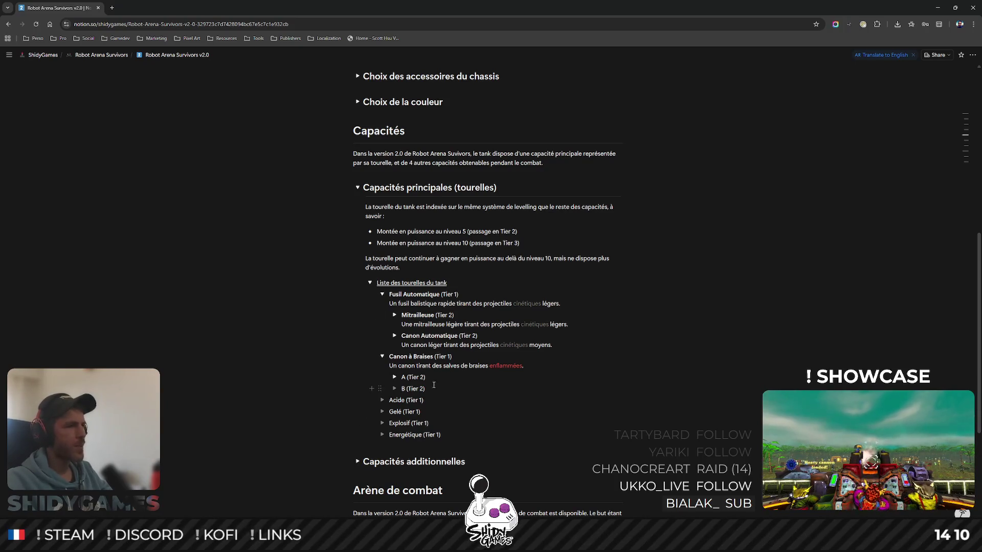
click(394, 389)
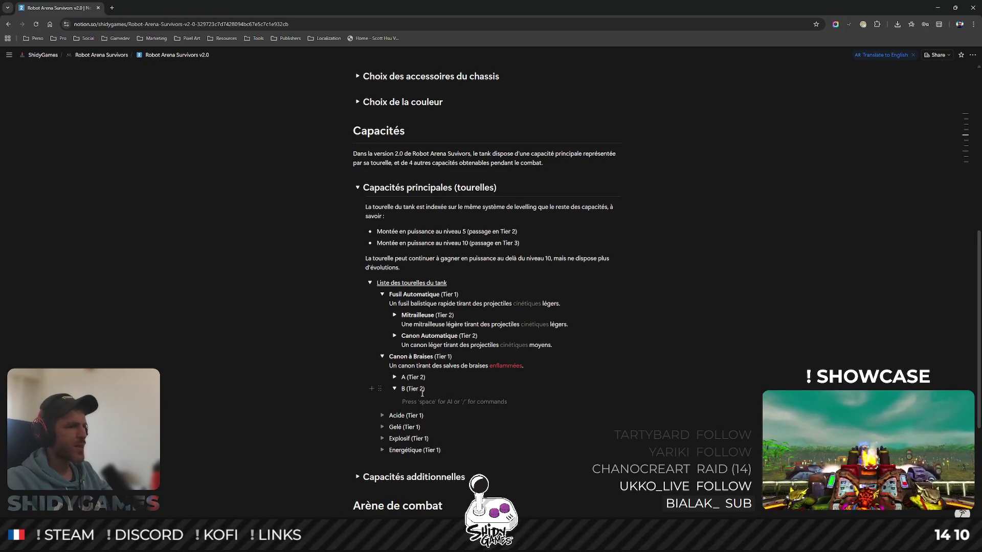
click(395, 390)
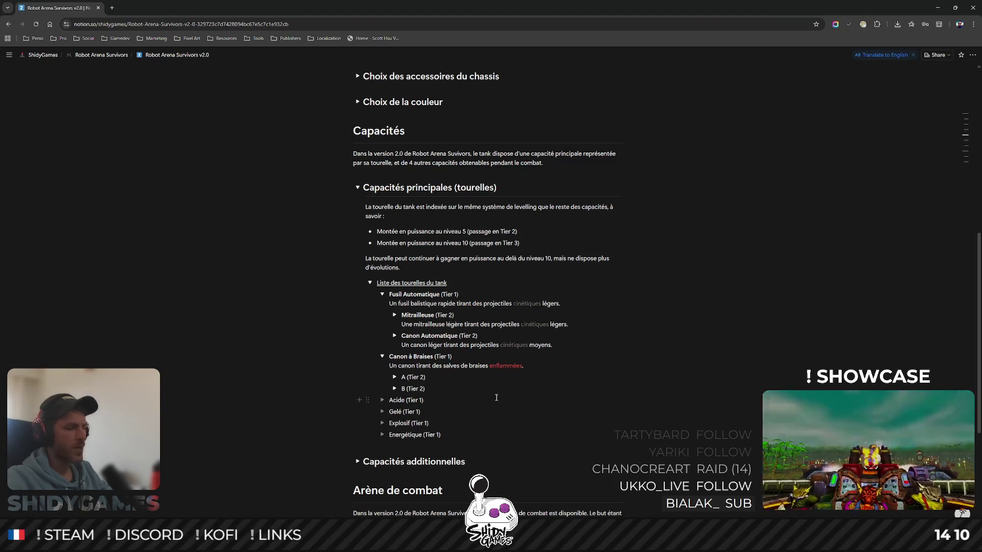
key(shift+Home)
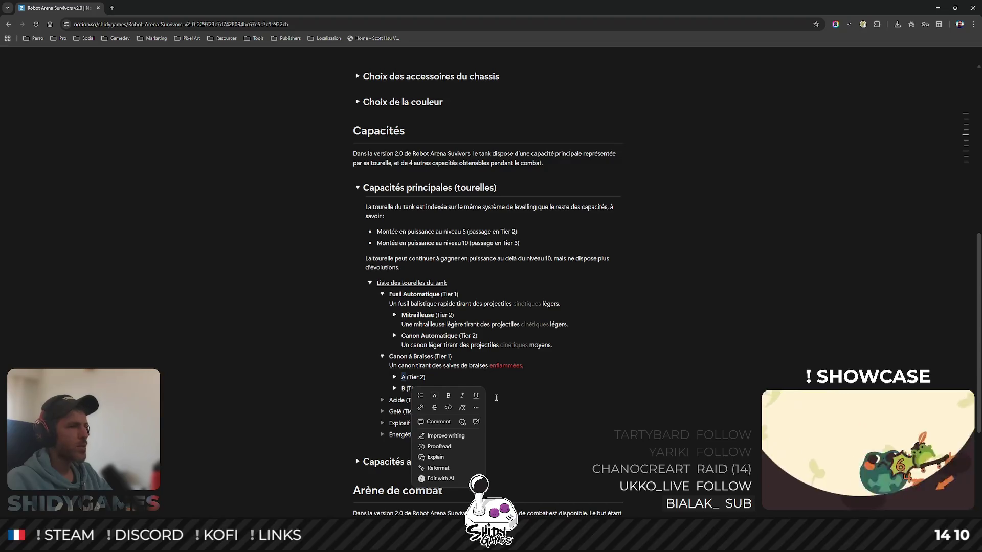
key(Escape)
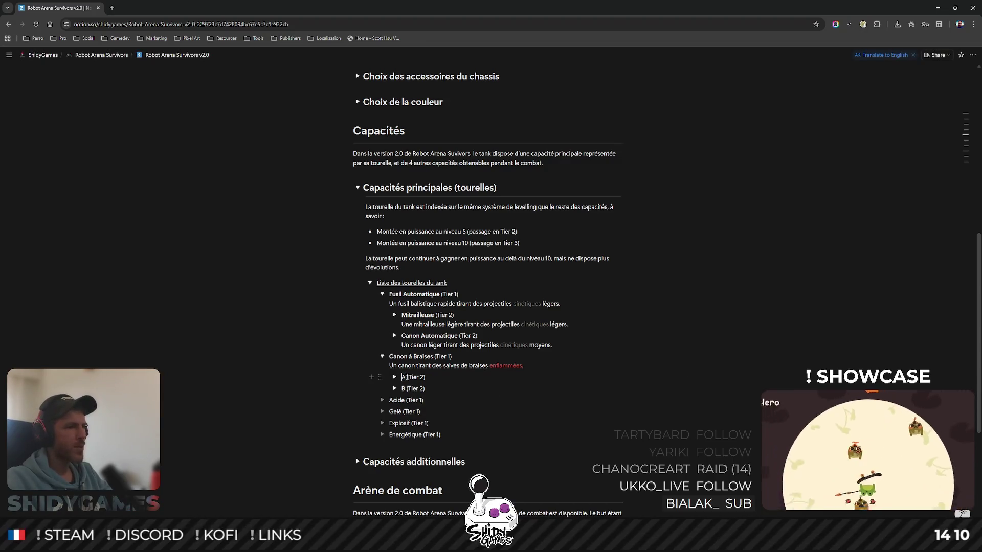
double_click(403, 377)
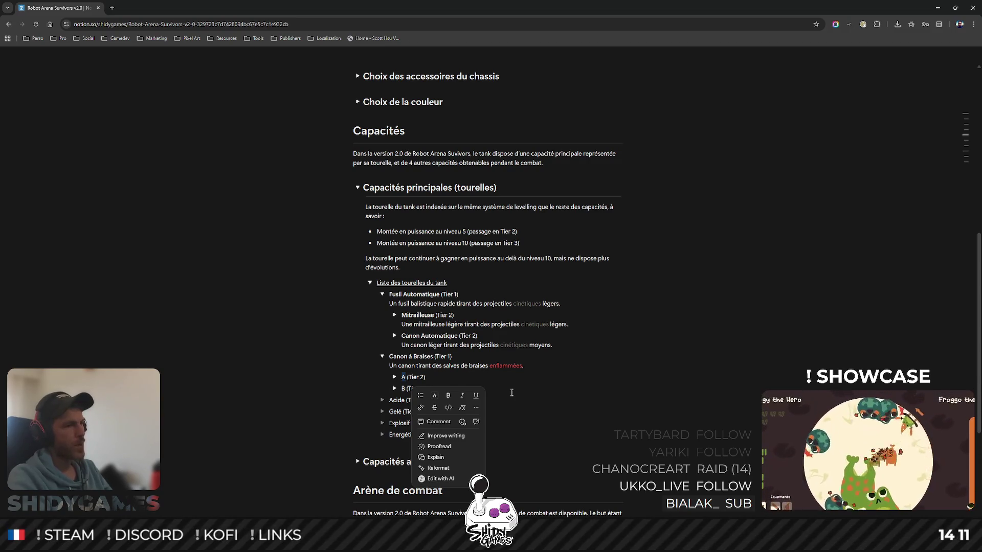
click(405, 265)
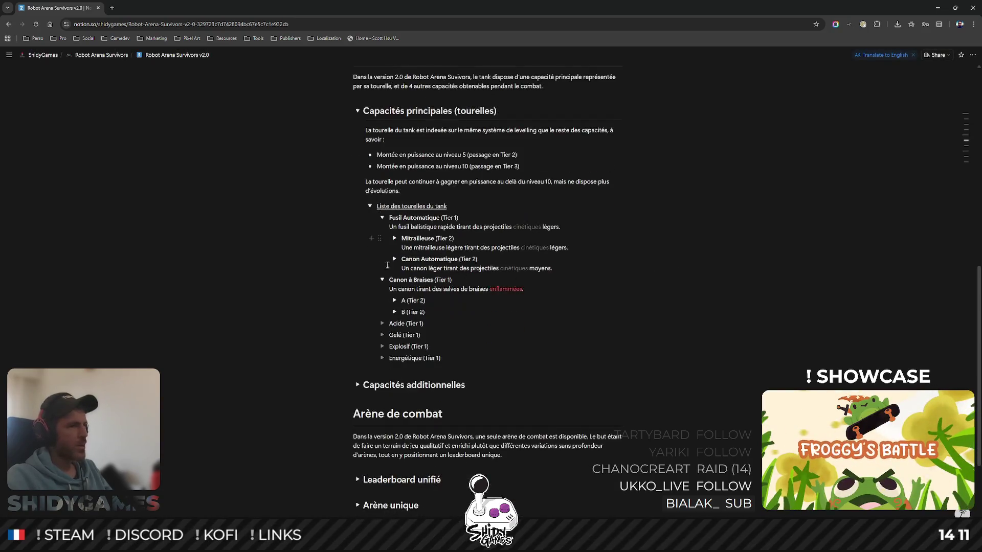
scroll(436, 261, down, 1)
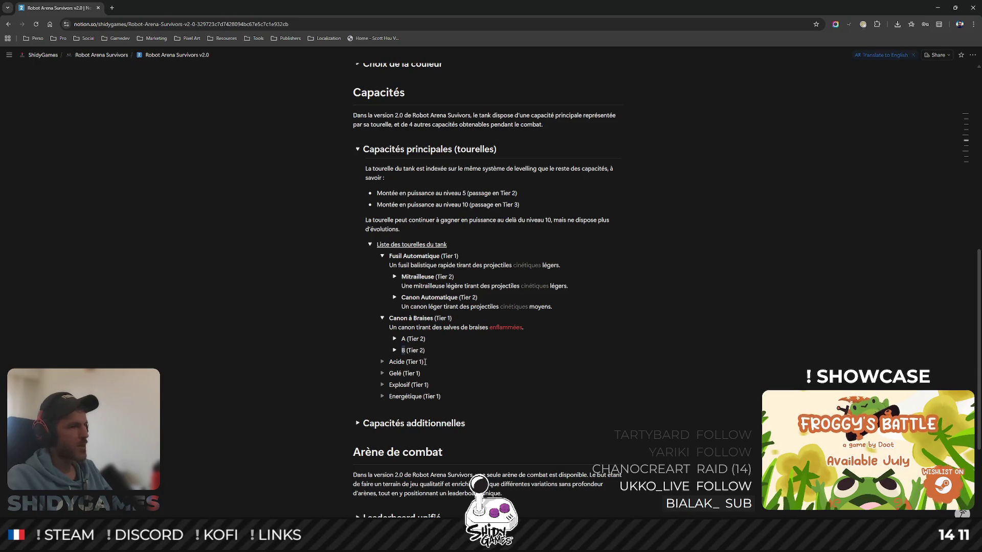
- Rename B to Canon a Boules de Feu (Tier 2) and start its fireball area-damage description
key(BackSpace)
text(Canon a Boul)
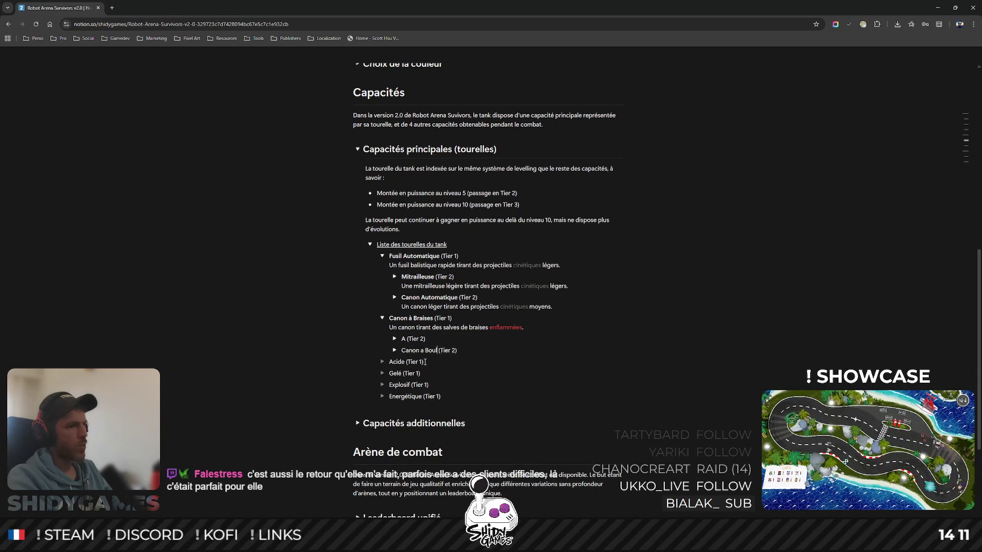
text(  de F)
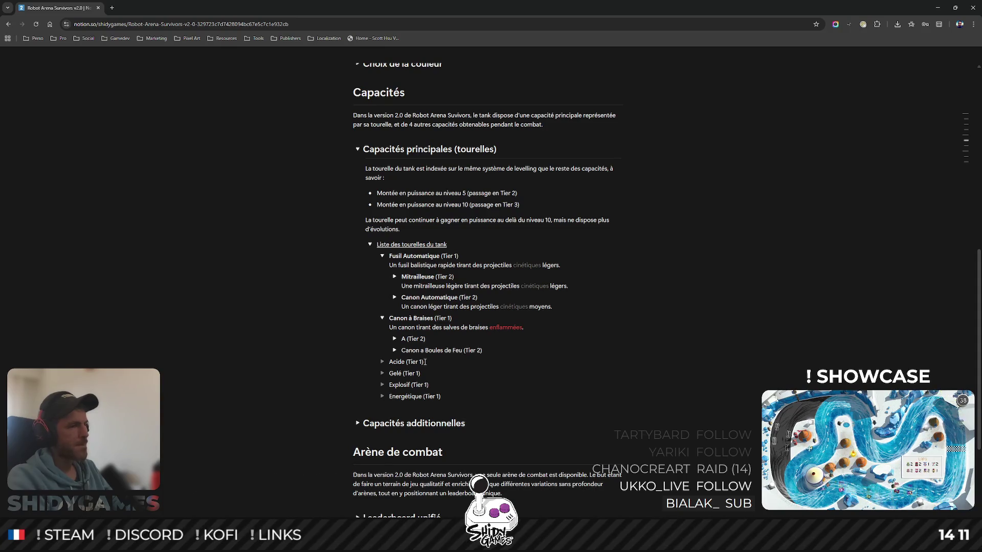
key(ctrl+Return)
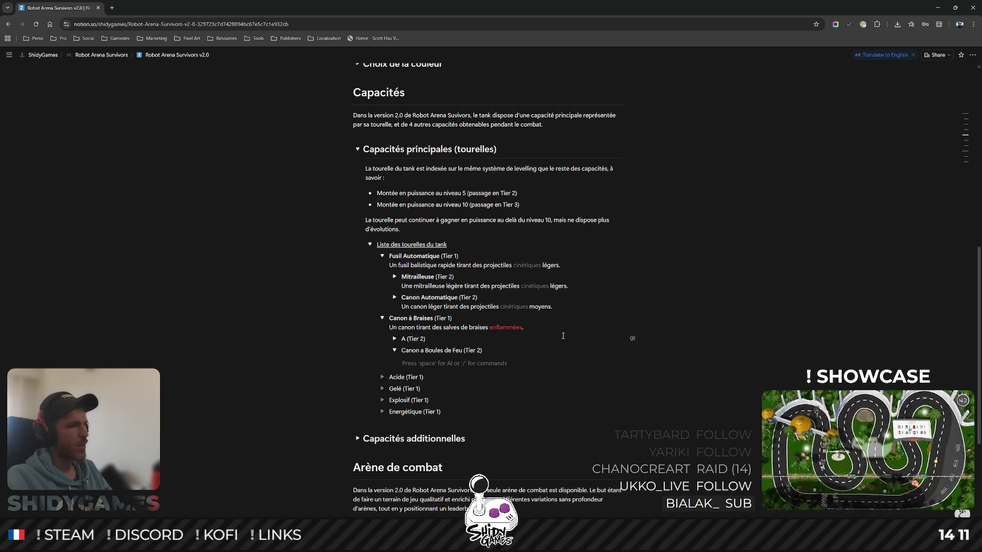
click(516, 350)
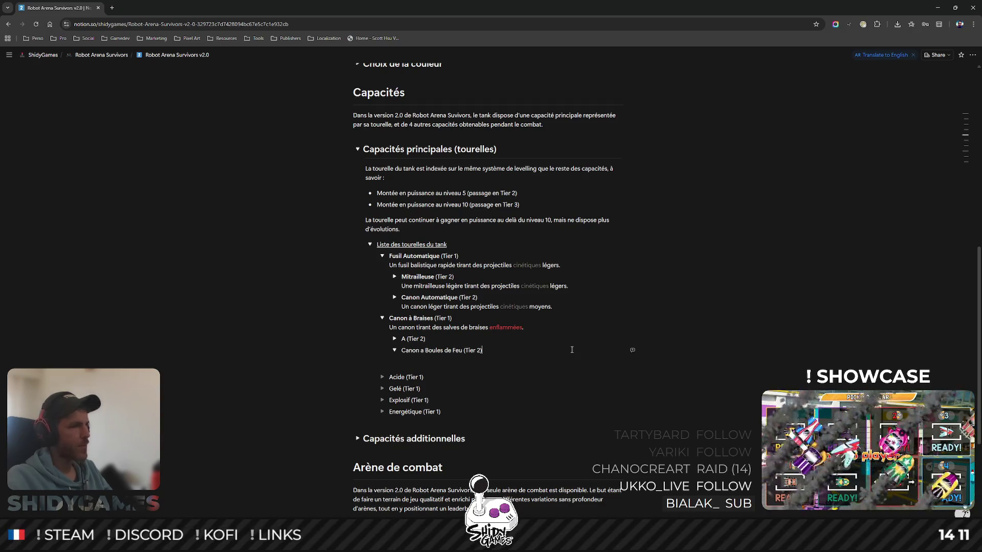
key(Return)
text(Un can)
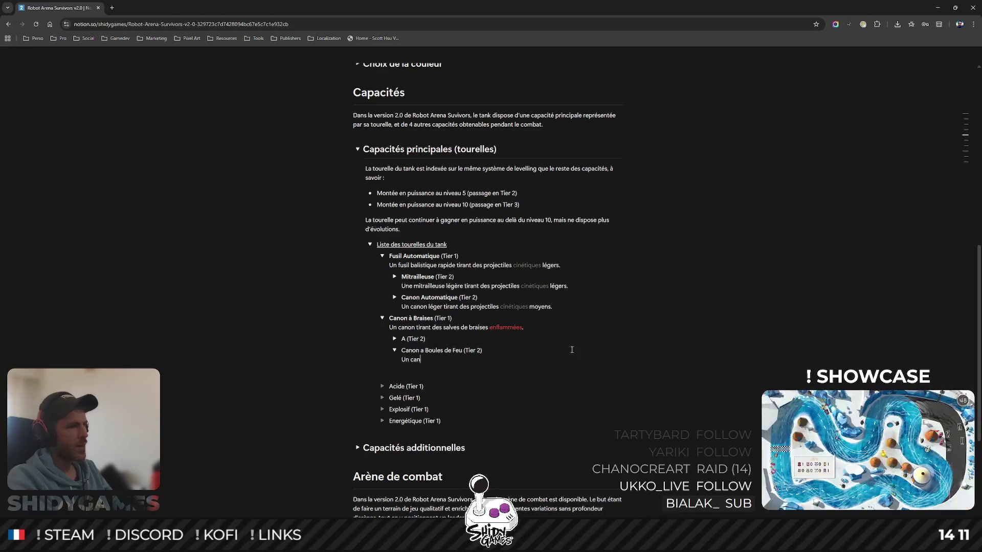
text(on tirant de)
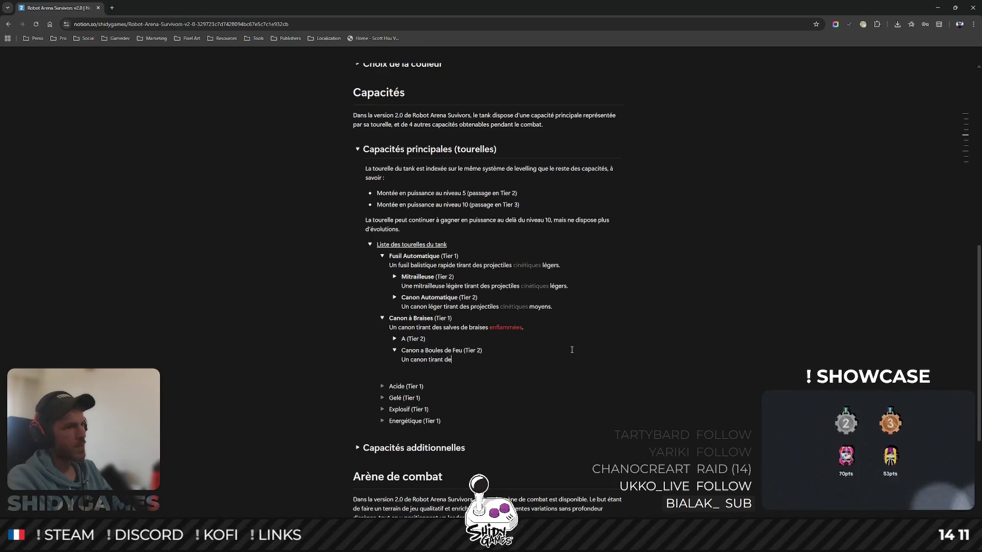
text(s boules de feu)
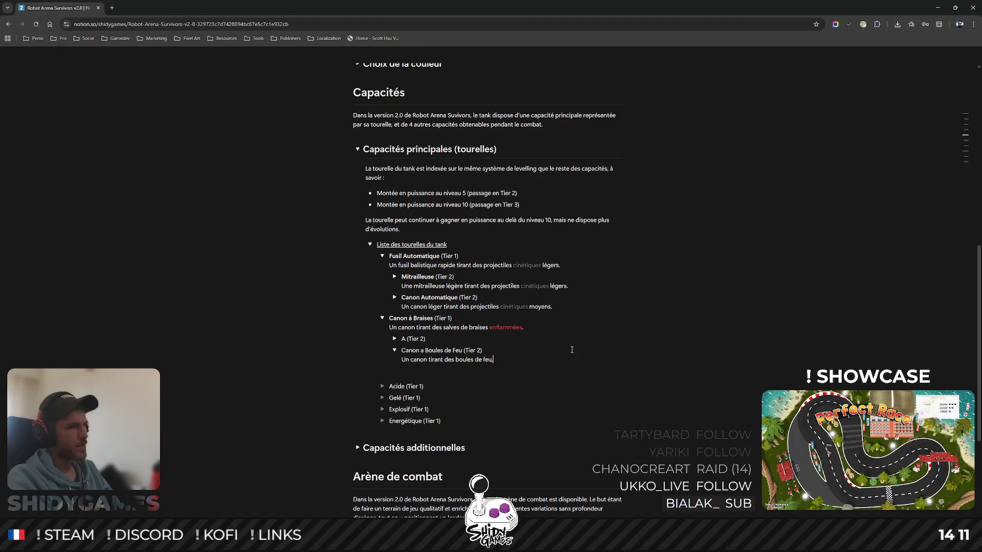
text( , )
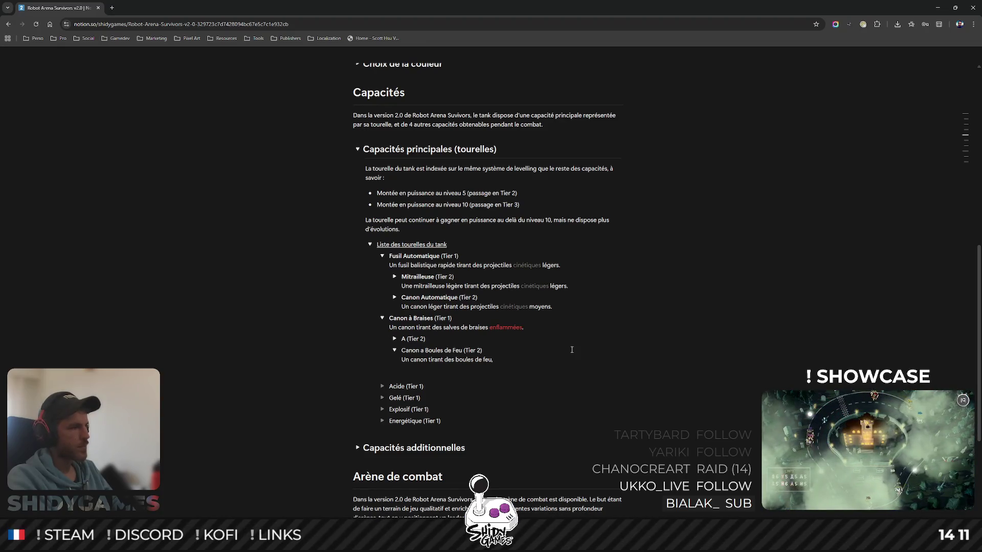
text(in)
text(gli)
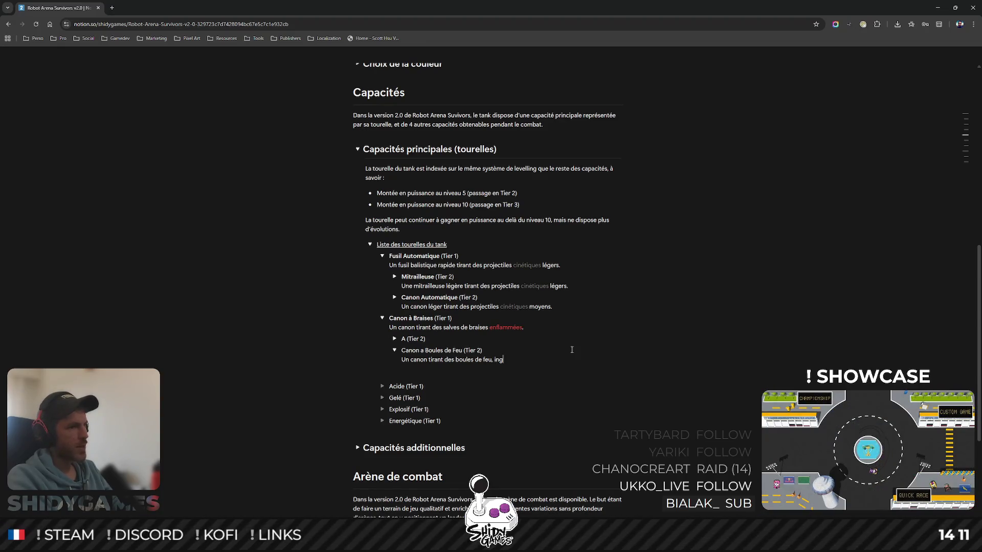
text(geant des)
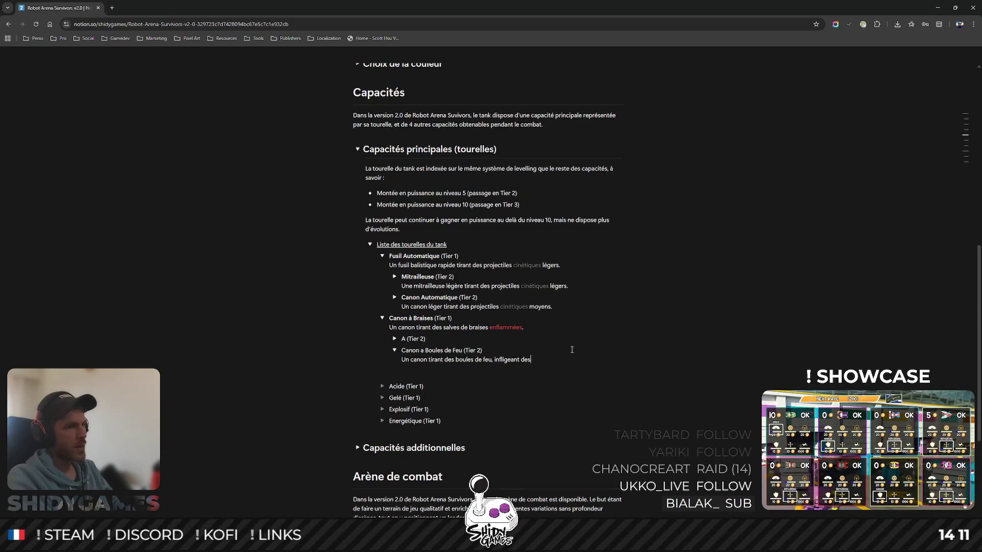
text( dégâts de zo)
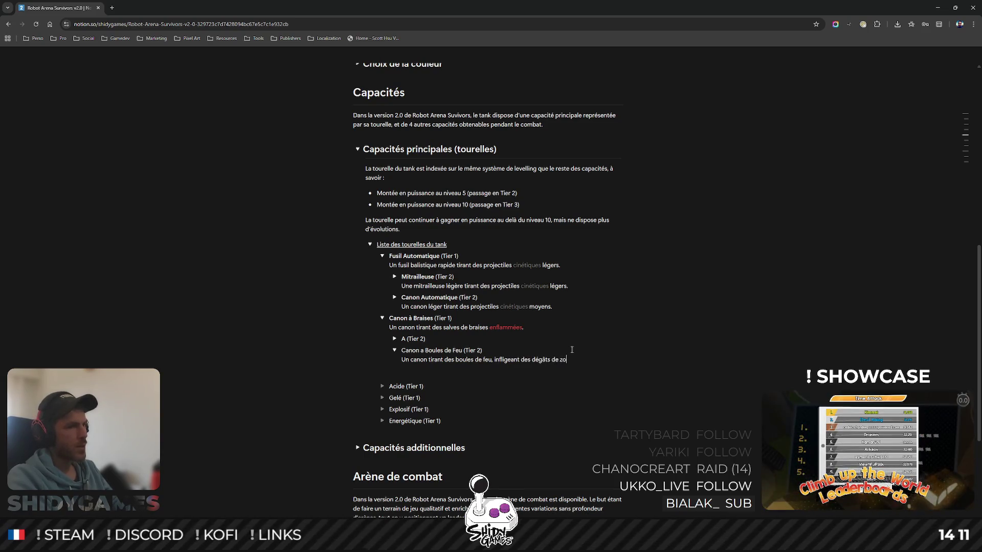
text(ne)
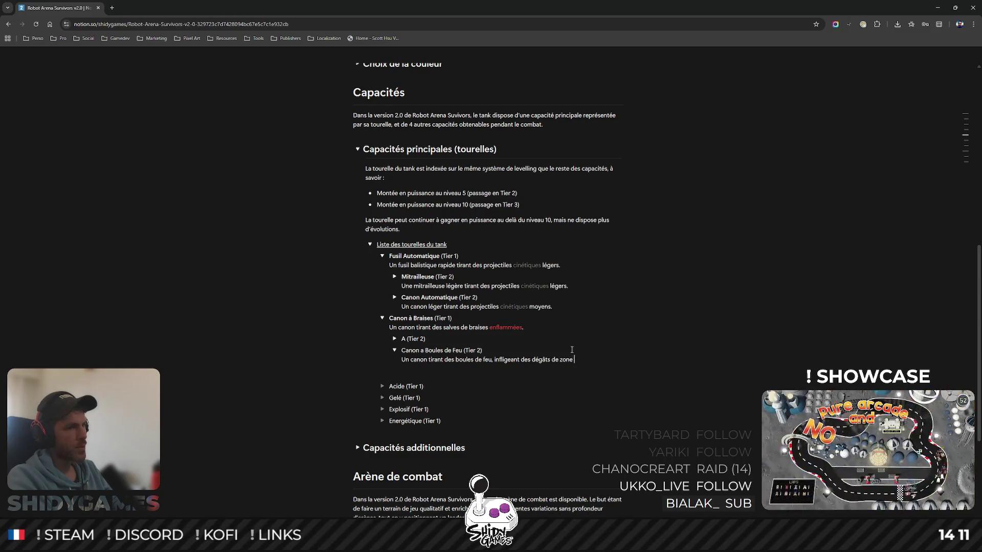
text( enflammés)
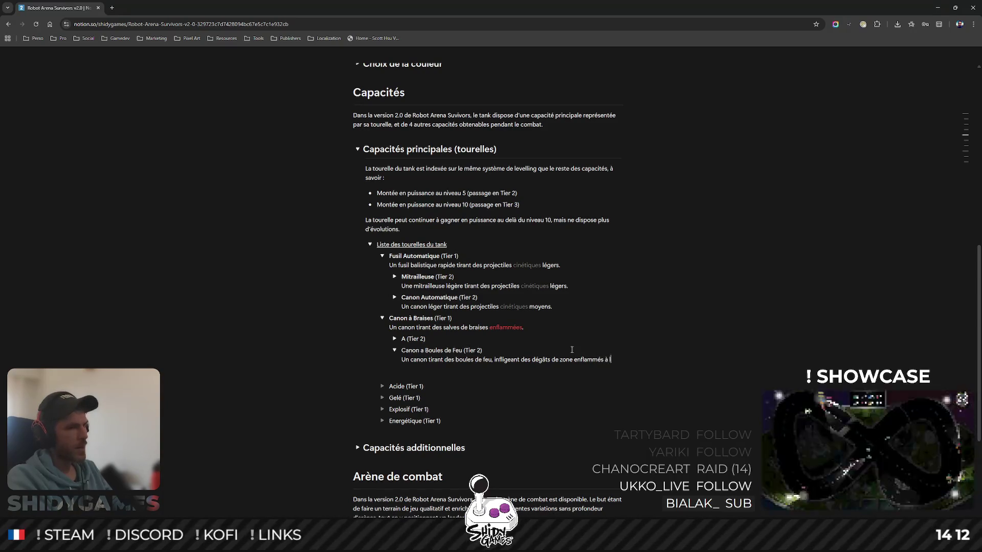
text( à l'impact.)
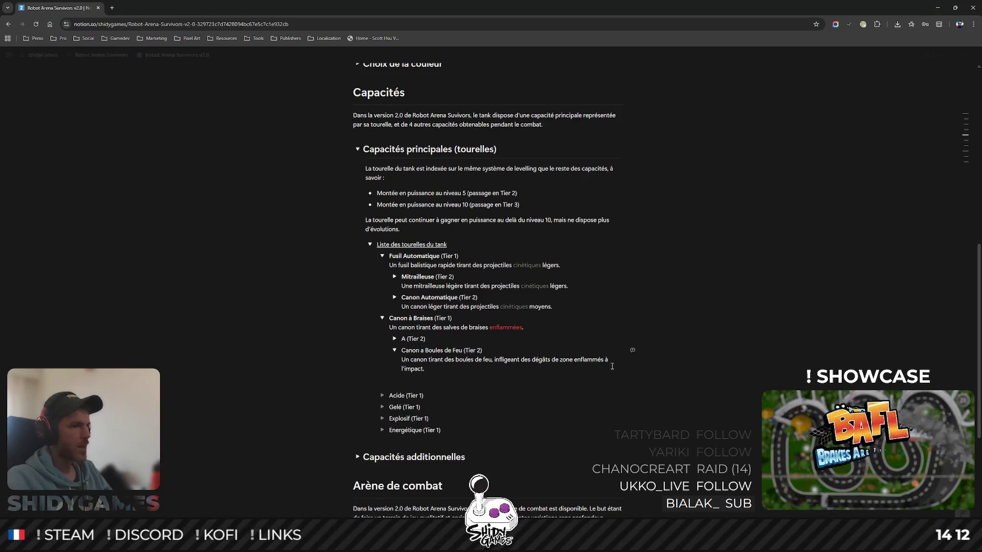
mouse_move(401, 327)
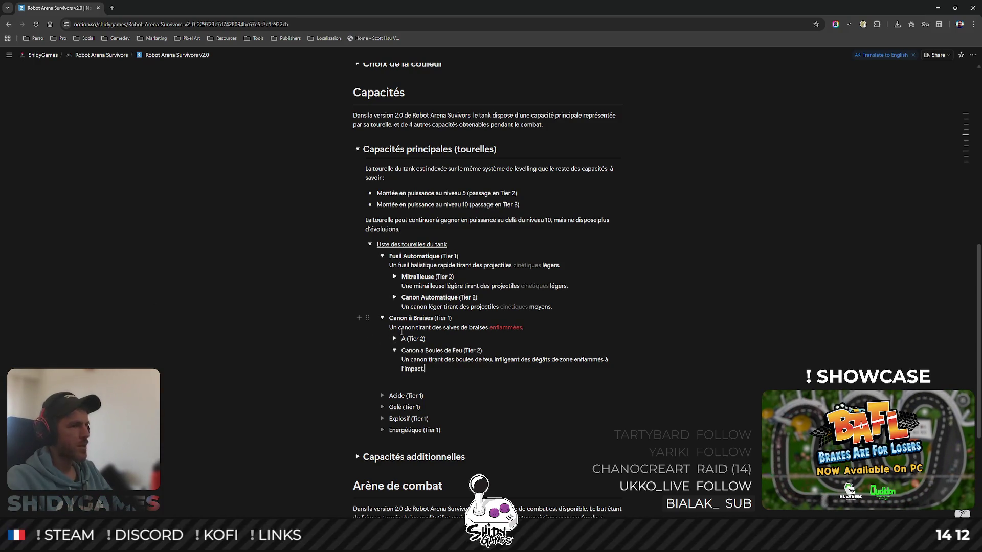
- Nest the Canon a Boules de Feu block inside the expanded A (Tier 2) toggle
drag(402, 350, 457, 352)
right_click(464, 351)
click(491, 369)
click(394, 338)
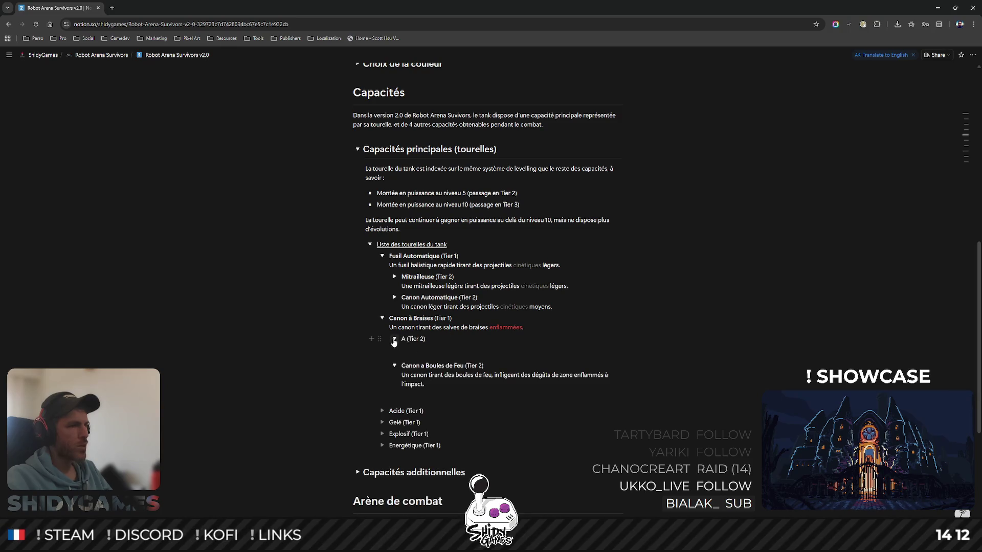
drag(393, 371, 391, 335)
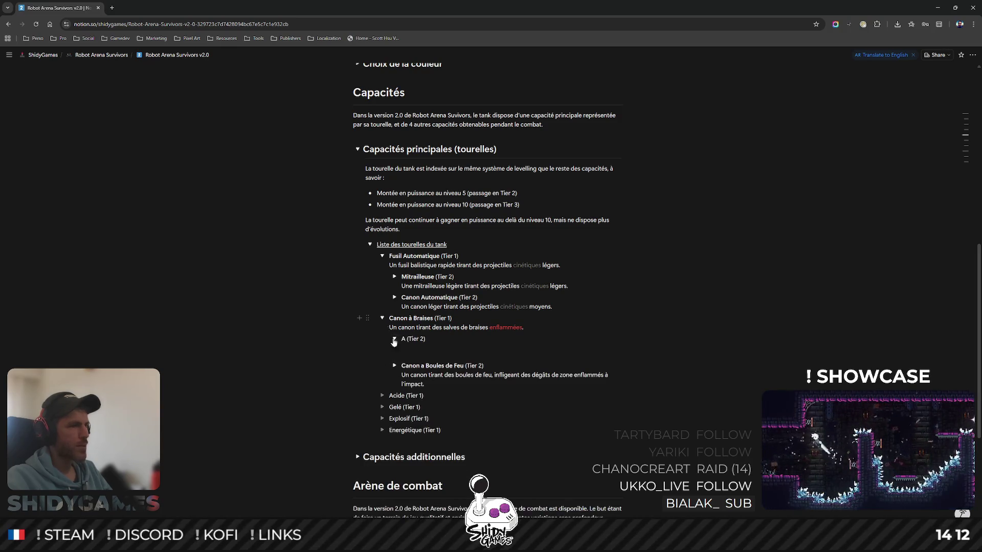
key(Return)
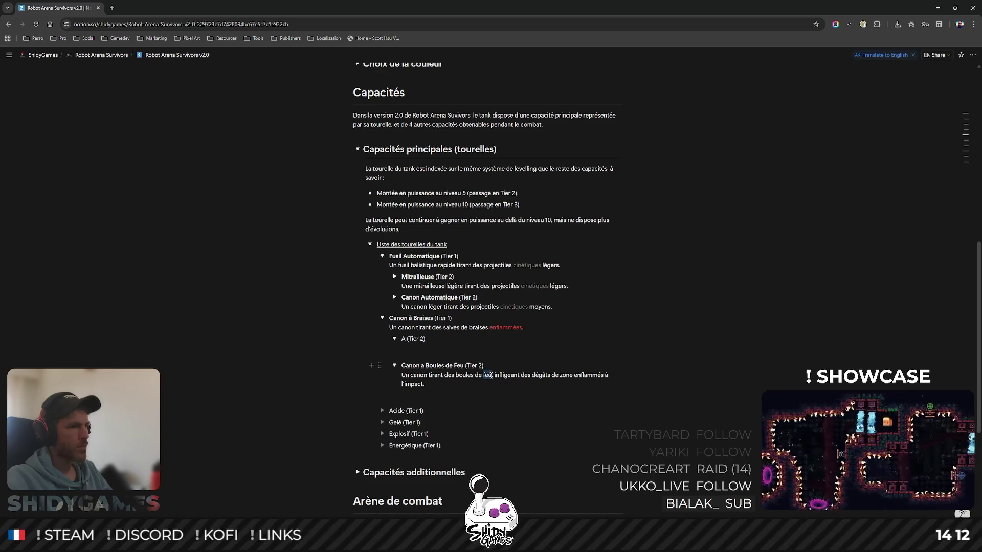
- Colour feu and enflammés red in the fireball description, then move to the A (Tier 2) title
double_click(488, 375)
click(520, 394)
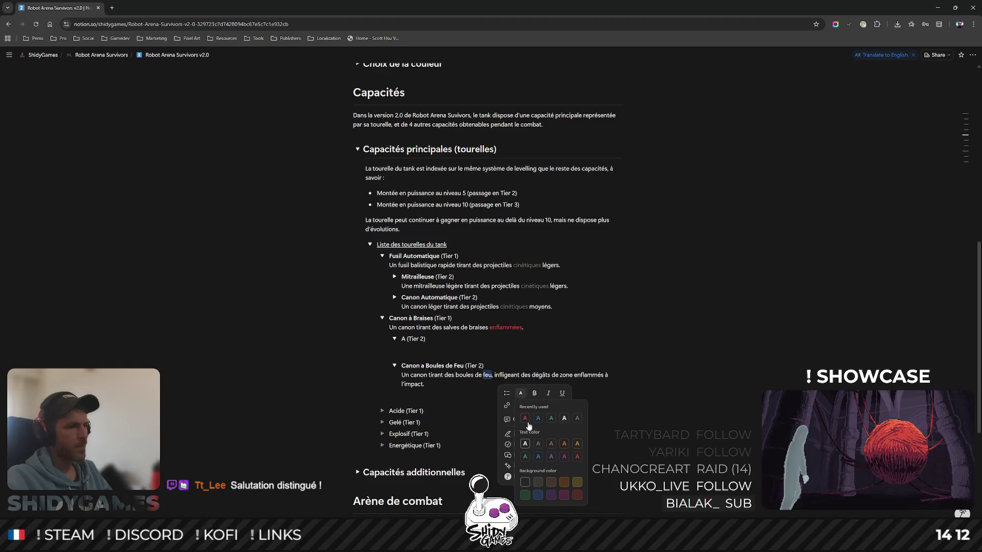
click(728, 354)
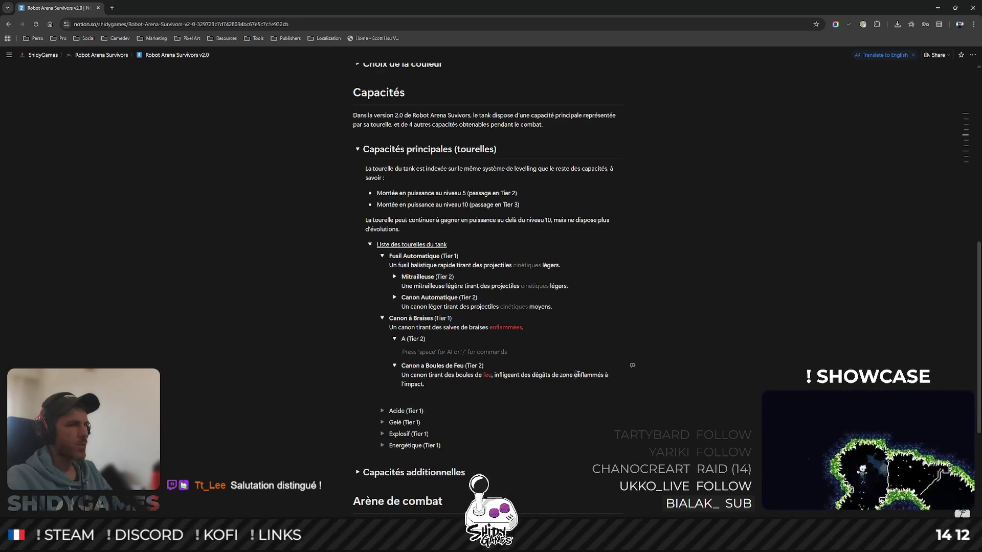
drag(592, 373, 602, 373)
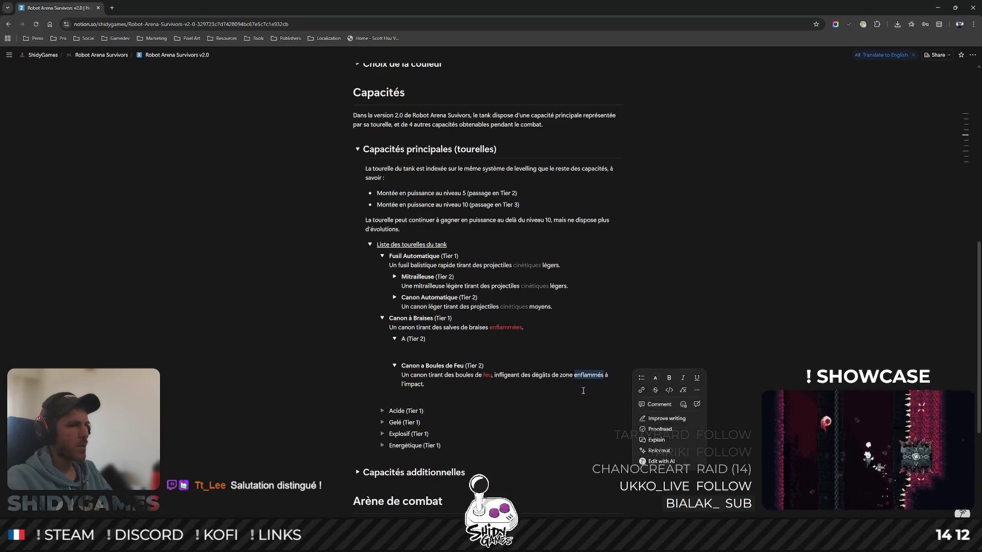
click(655, 377)
click(660, 405)
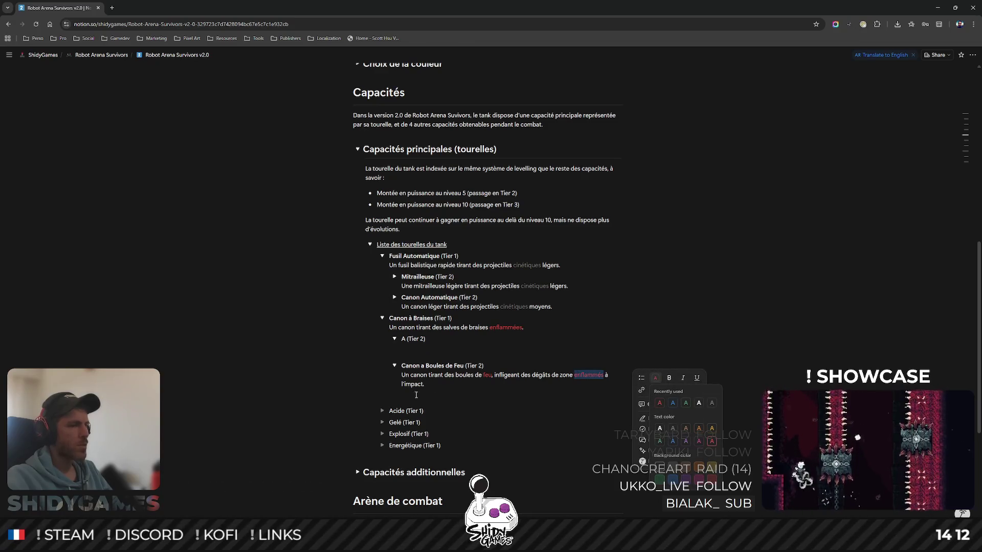
click(466, 351)
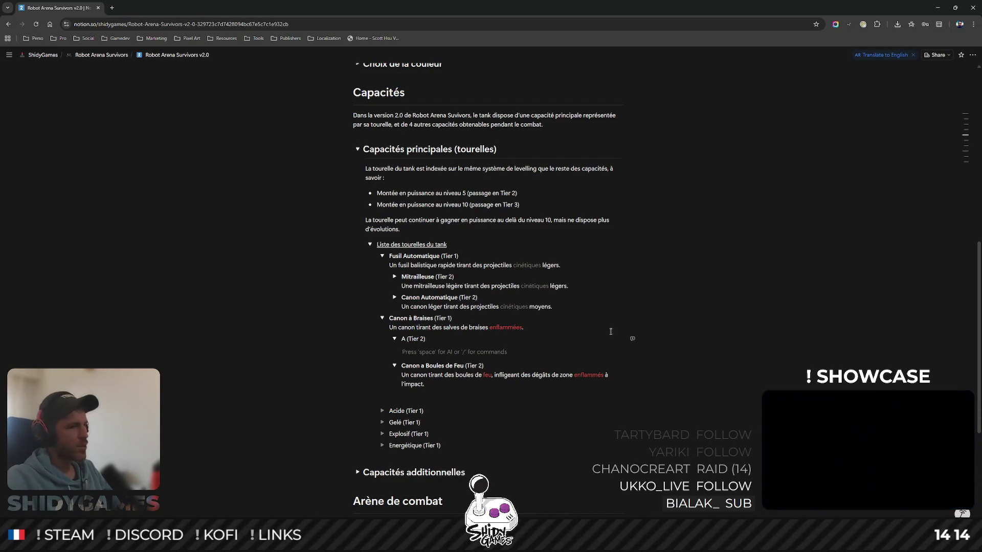
click(358, 472)
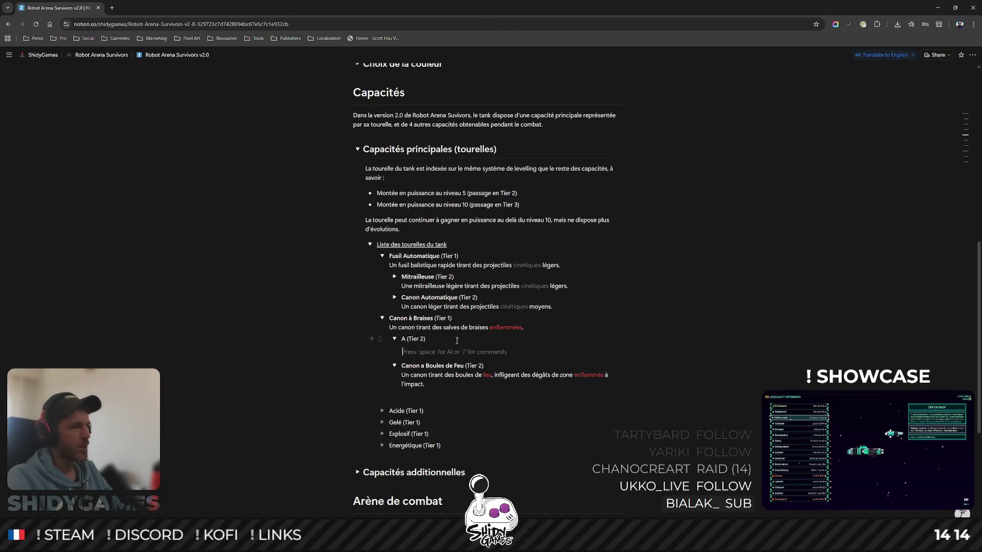
click(402, 340)
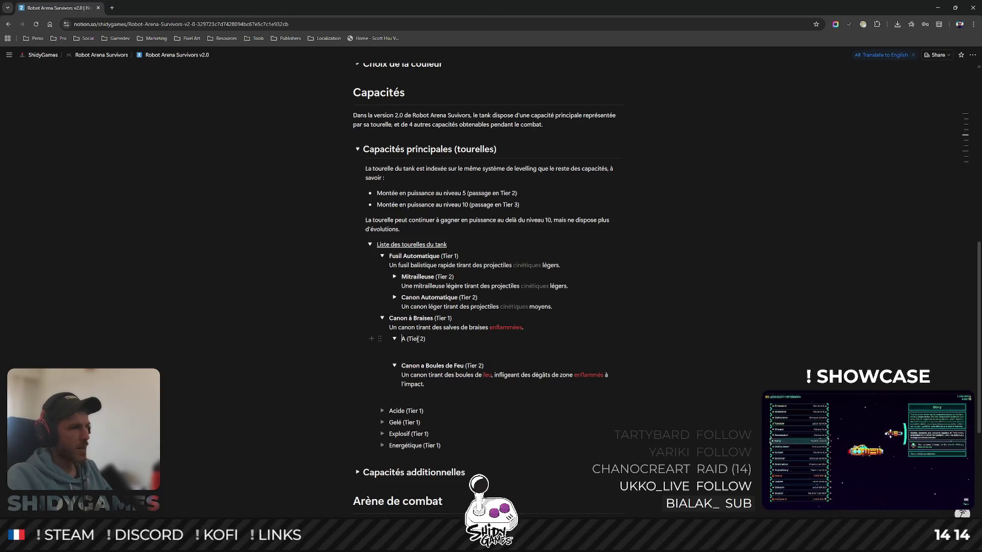
- Replace the A placeholder so the toggle reads Double Canon à Braises (Tier 2)
key(shift+Left)
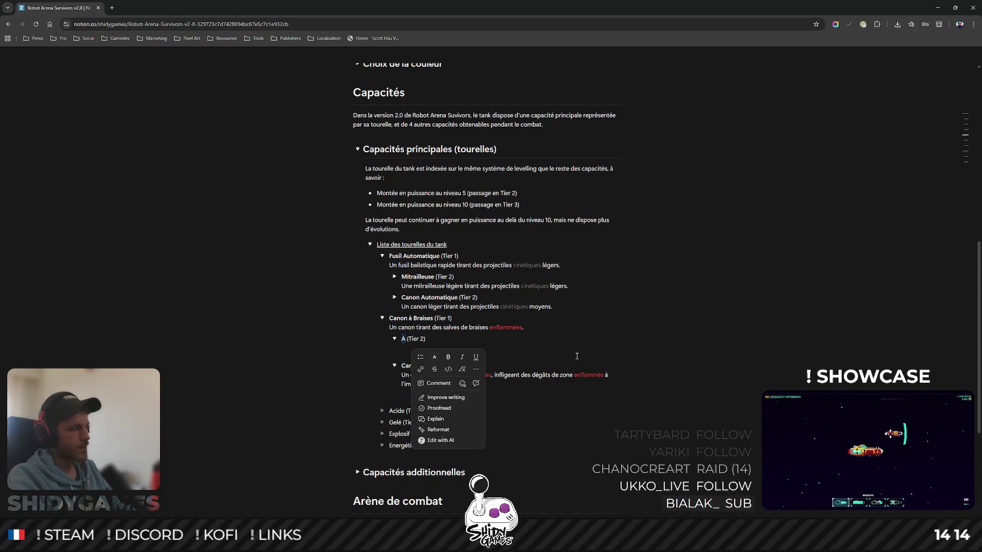
text(Canon)
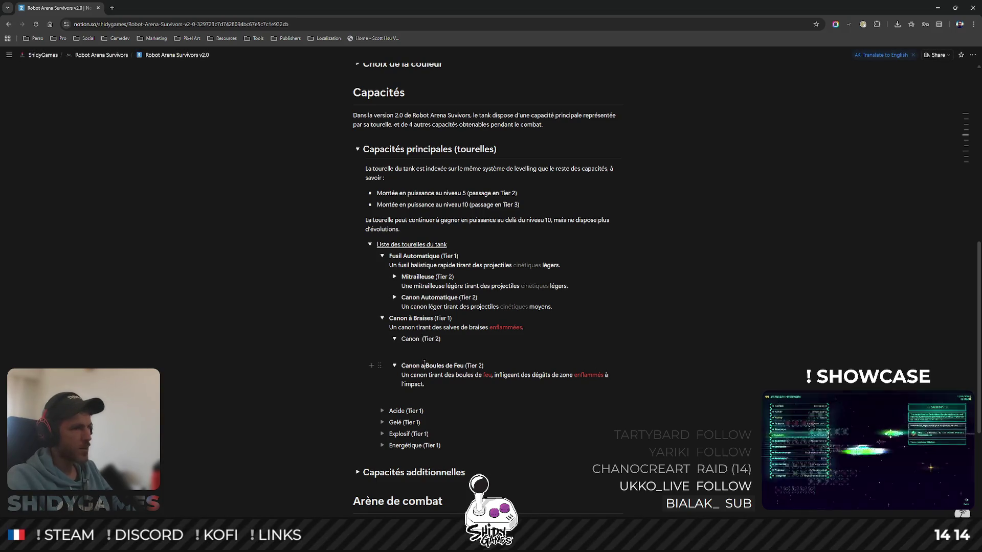
drag(422, 365, 443, 365)
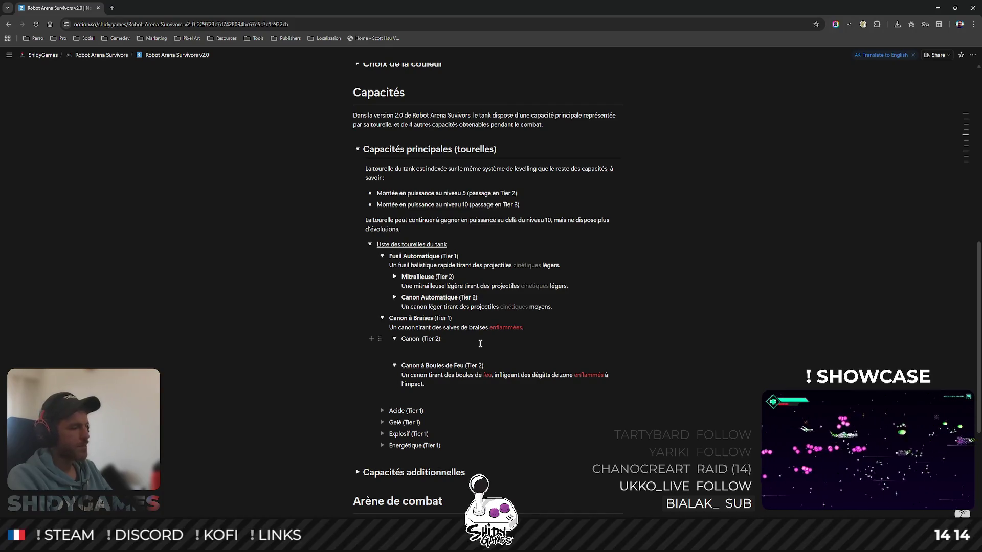
text(à)
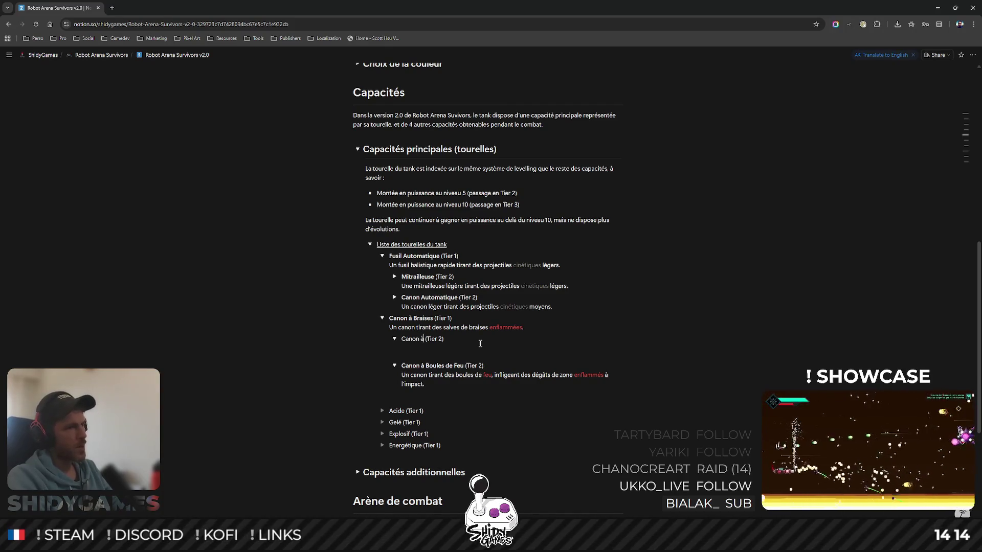
text( Braises)
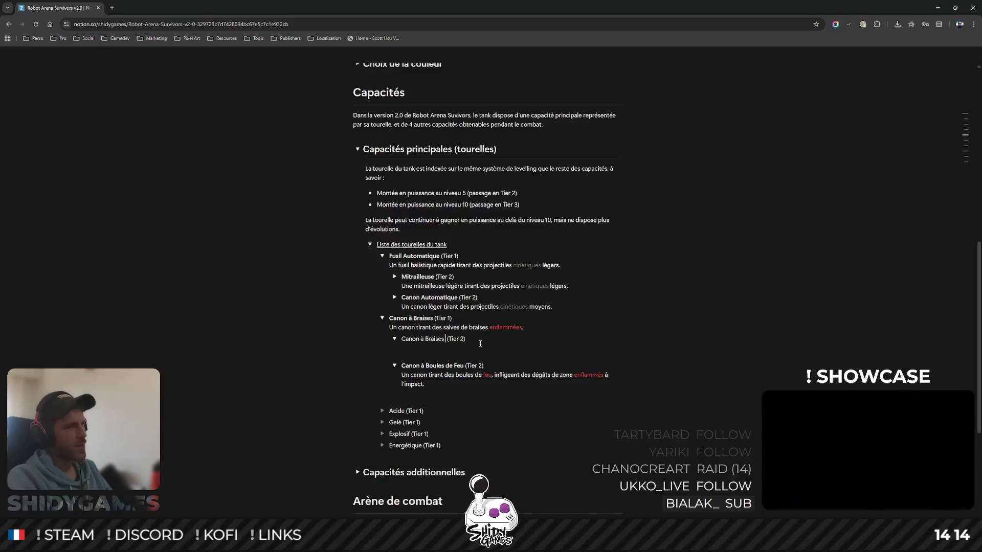
key(BackSpace)
key(BackSpace)
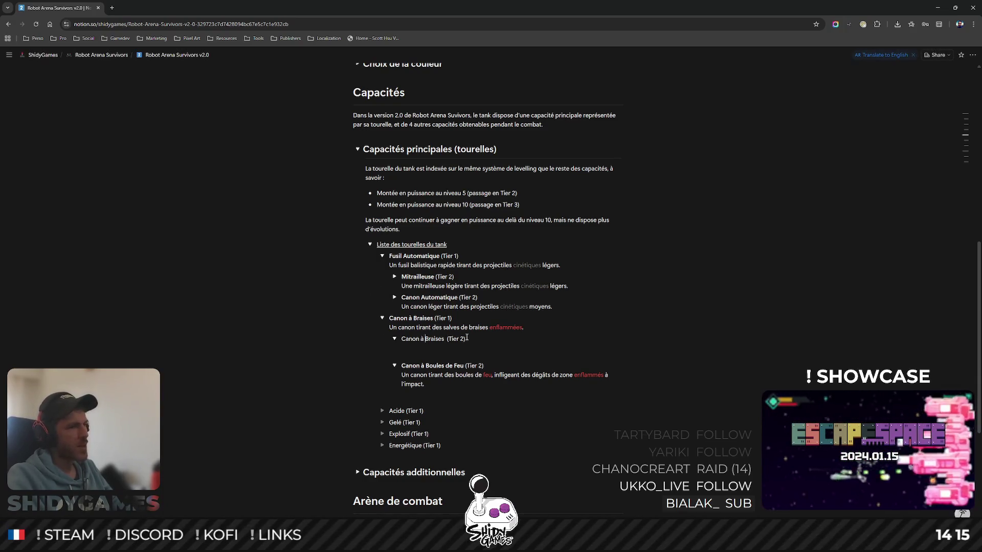
key(ctrl+shift+Left)
key(ctrl+shift+Left)
key(ctrl+shift+Left)
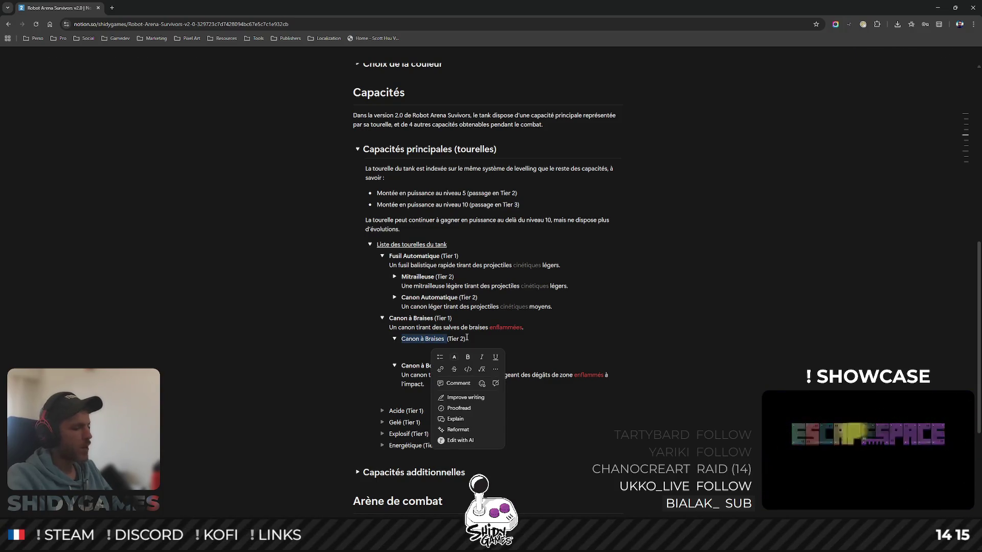
text(D)
text(ouble C)
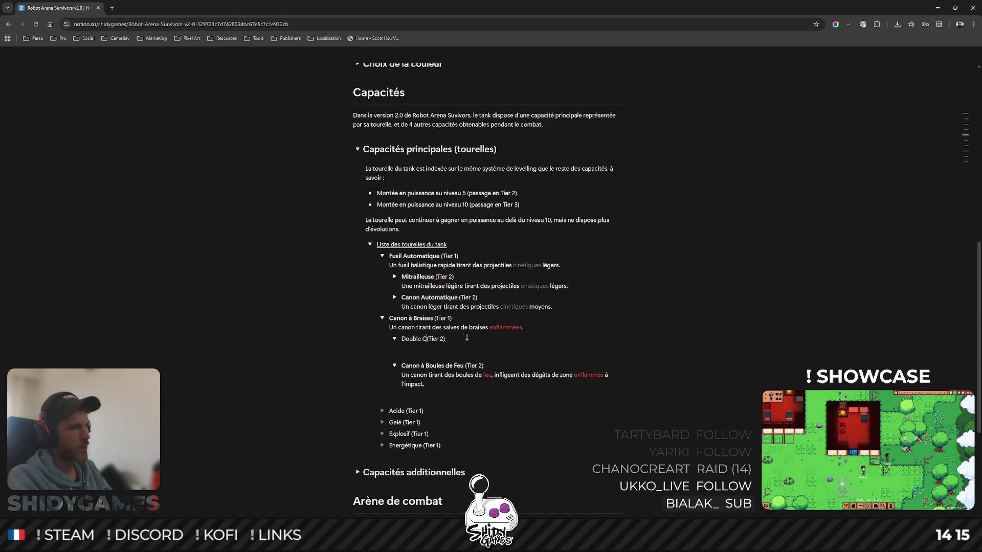
text(n à Braises)
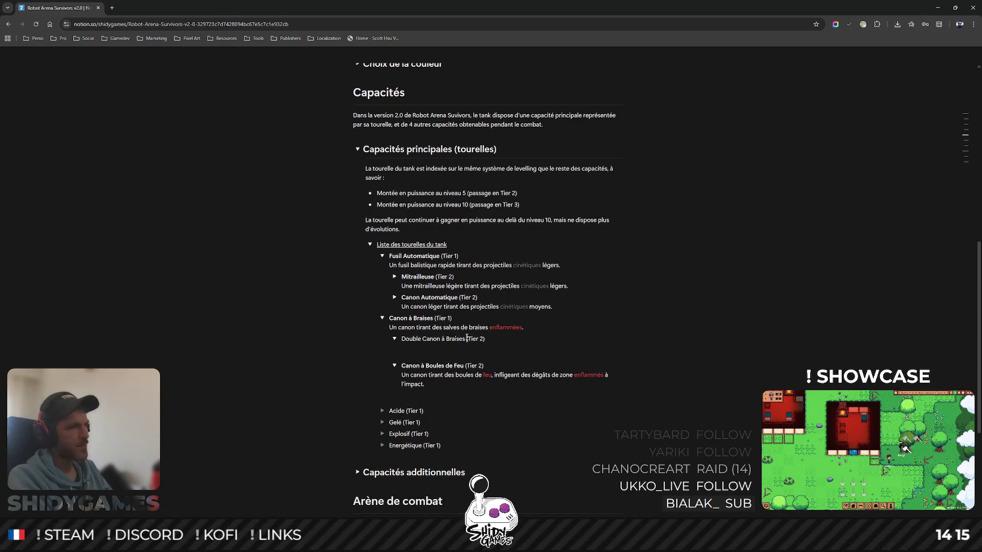
- Start a fresh description line under Double Canon à Braises, clearing the unfinished wording
key(Return)
text(Un can)
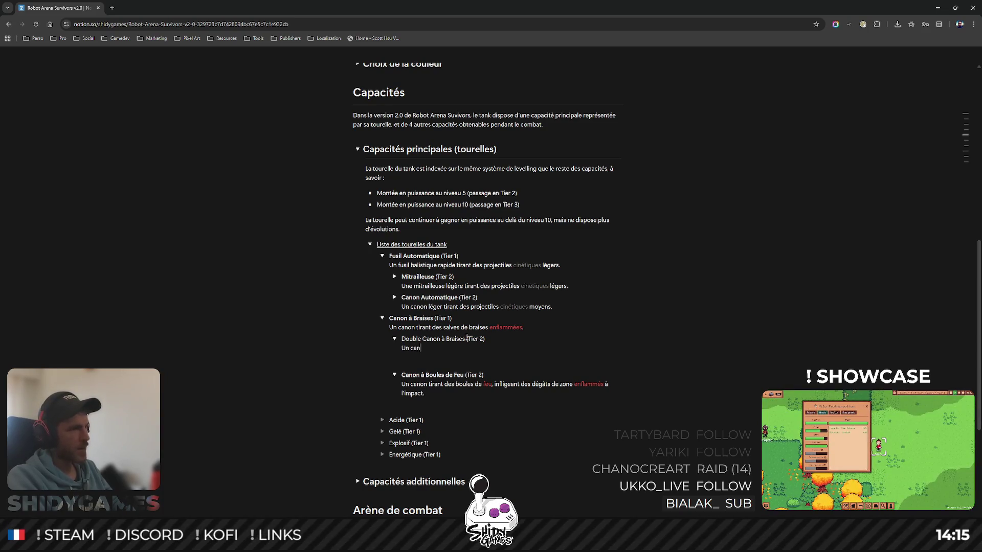
text(on à)
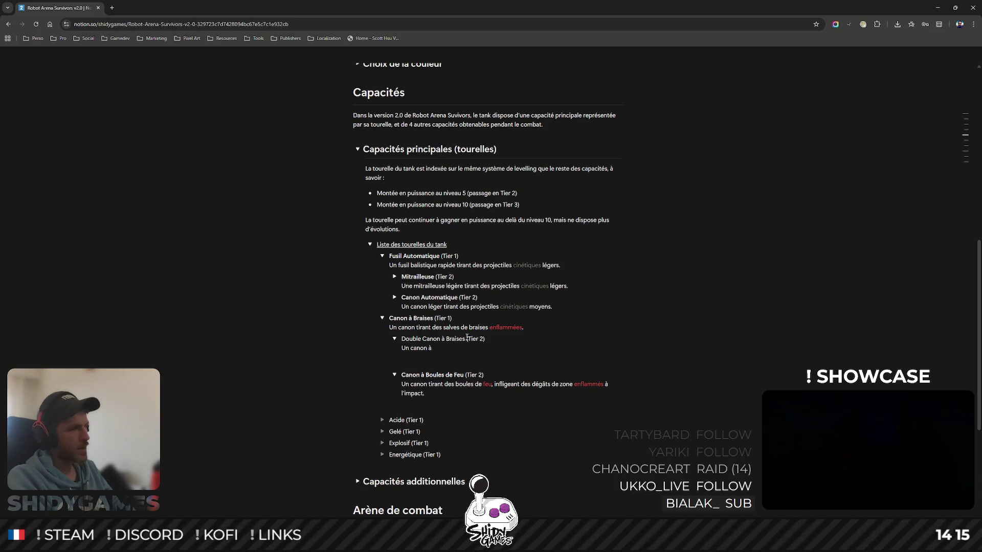
key(BackSpace)
key(BackSpace)
key(BackSpace)
key(BackSpace)
key(BackSpace)
text(double ca)
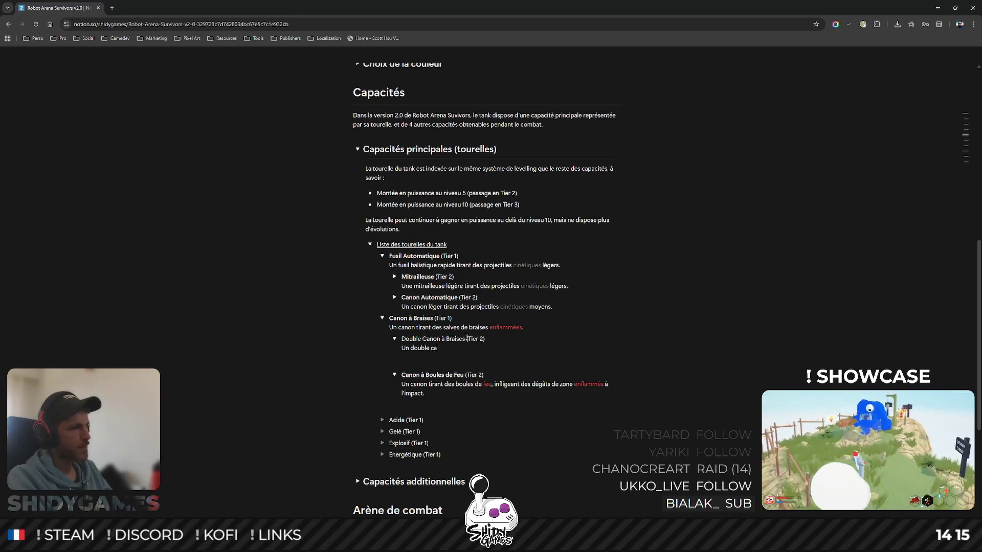
text(non t)
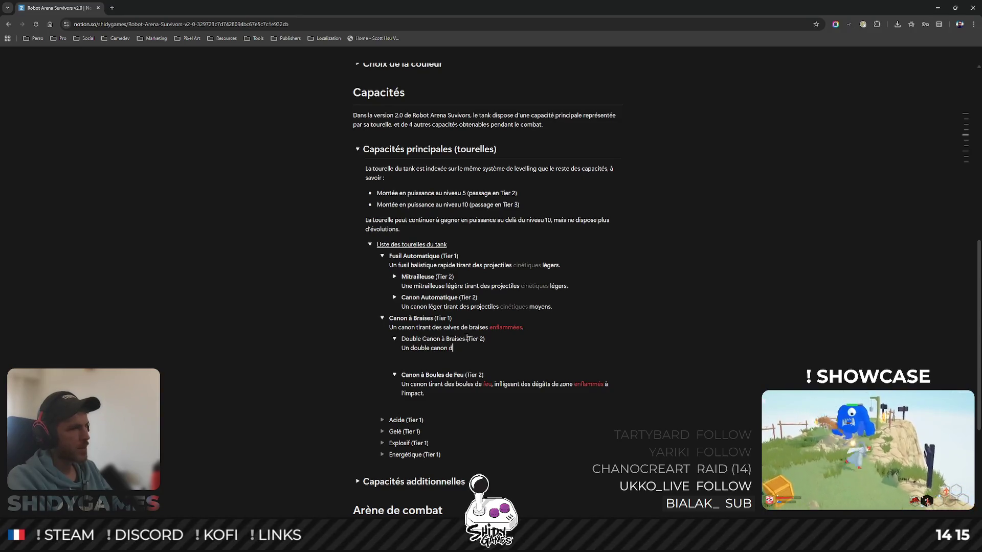
text(irant des s)
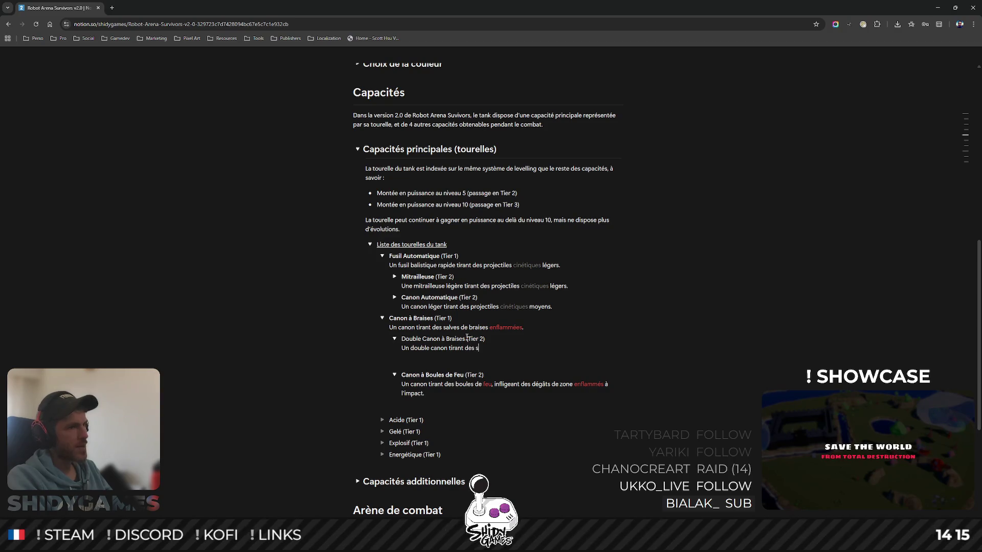
text(alves de brai)
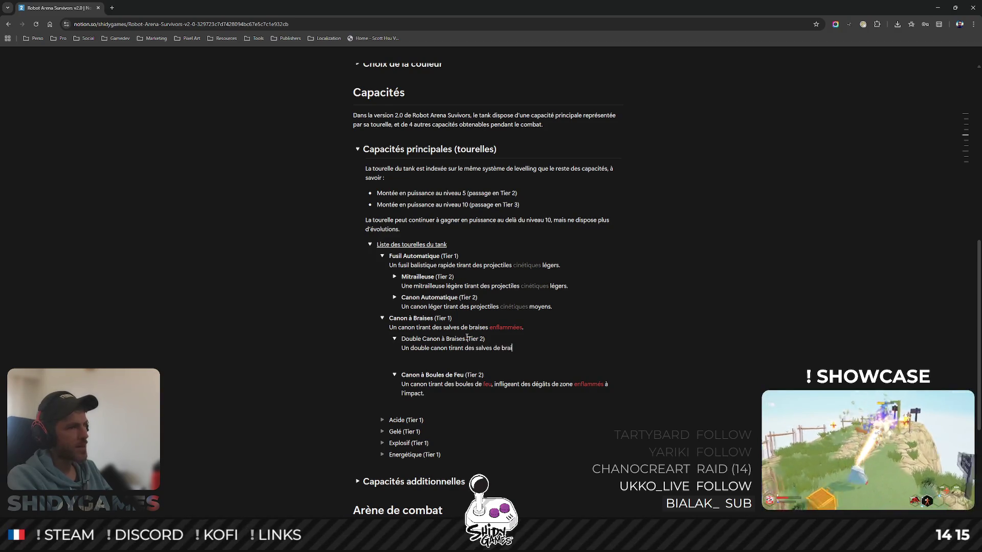
text(ses brûlantes.)
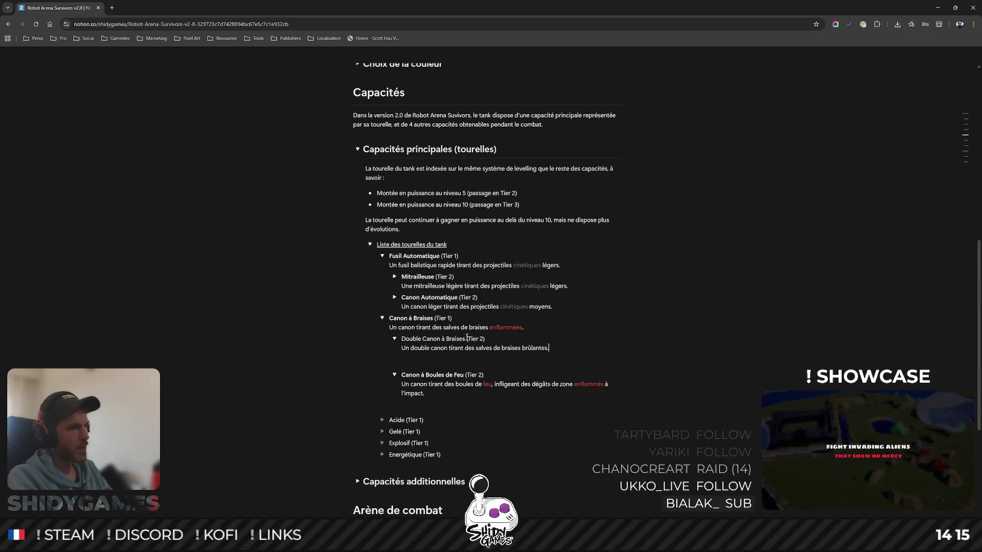
- Replace enflammées with brûlantes in the Canon à Braises line and colour it red
double_click(505, 327)
text(brû)
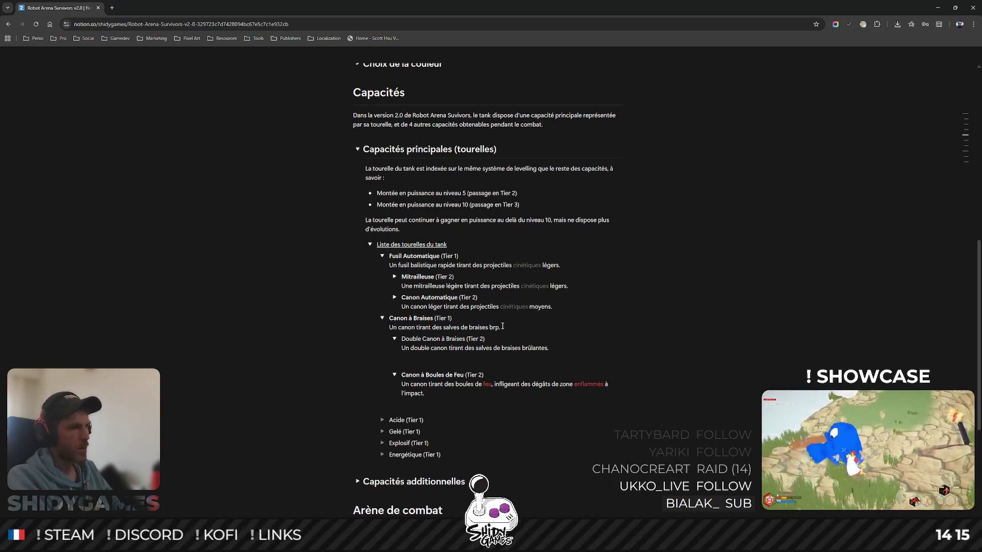
text(la)
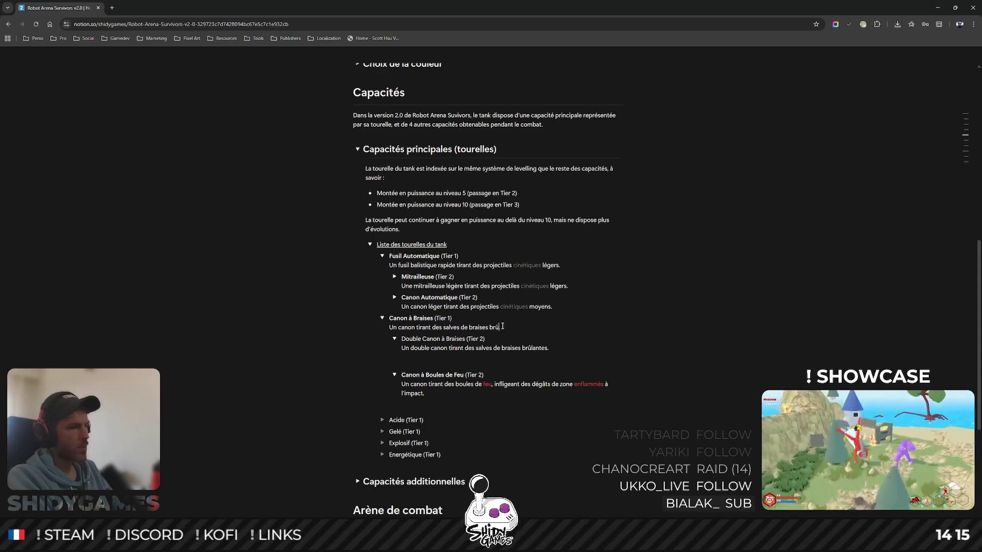
double_click(503, 327)
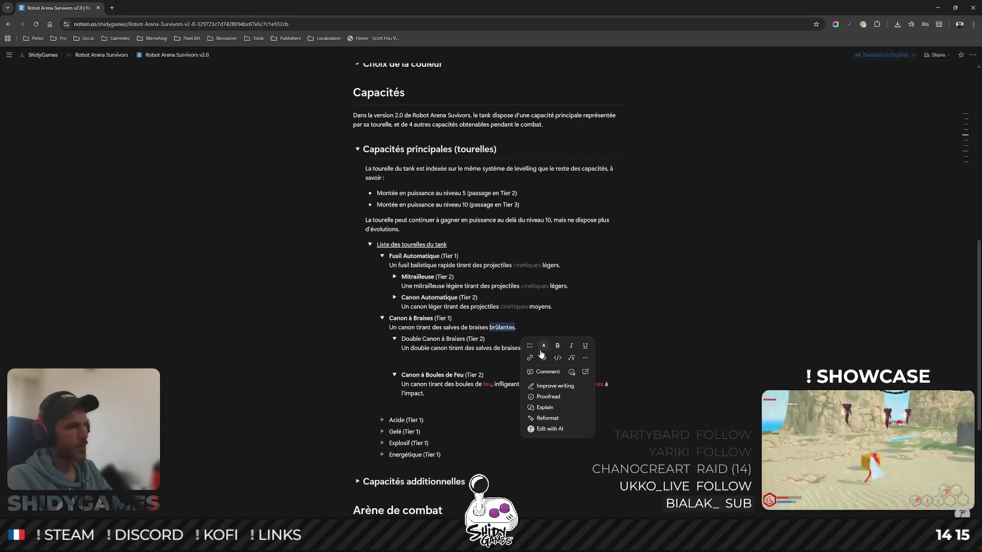
click(542, 345)
click(549, 372)
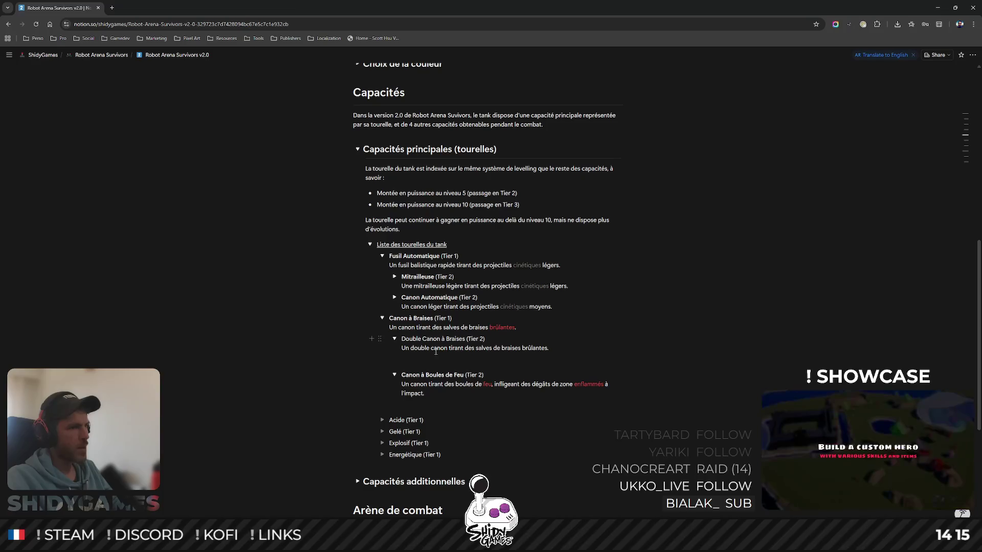
mouse_move(566, 382)
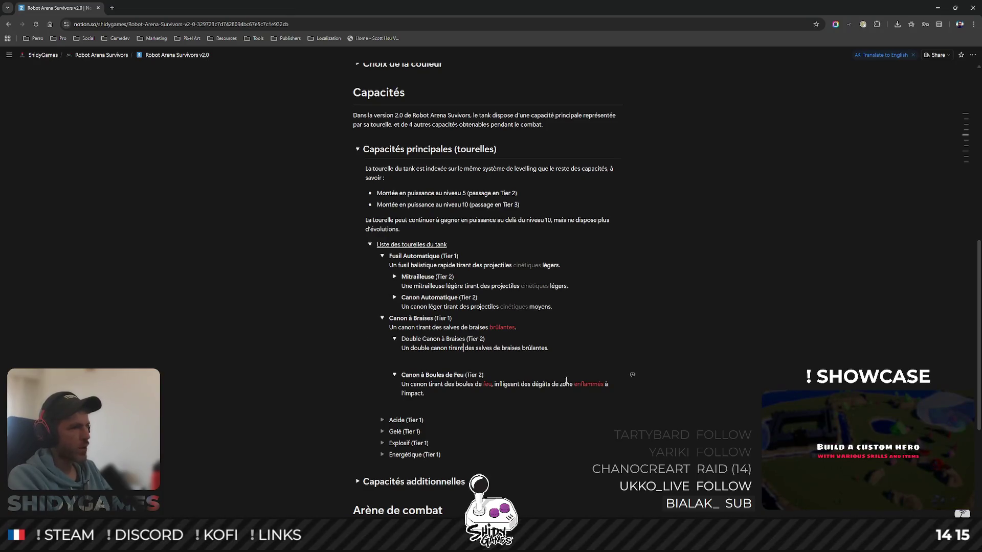
text(deux fois plus)
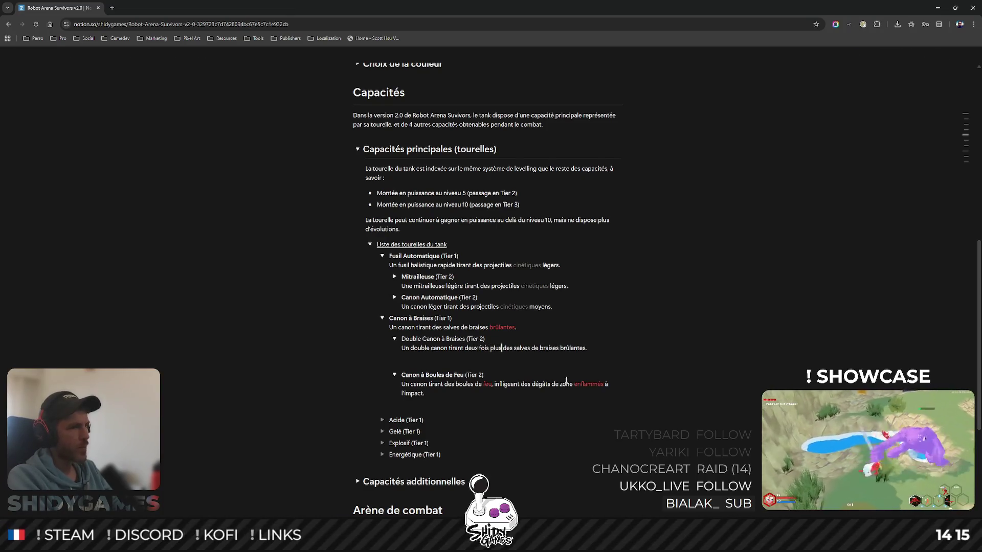
- Make the Double Canon line read "deux fois plus de salves de braises brûlantes" with brûlantes red
key(Right)
key(Right)
key(Delete)
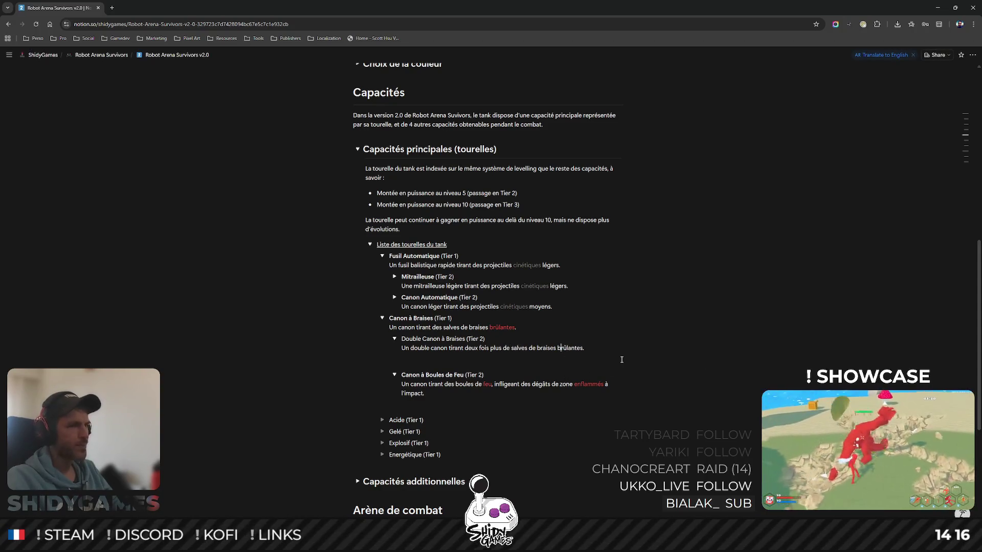
double_click(570, 348)
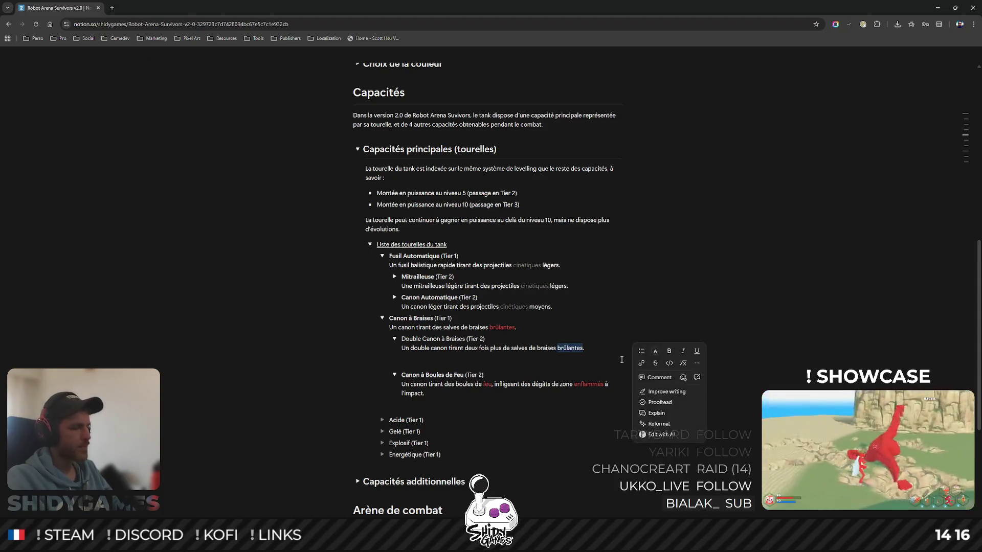
click(655, 350)
click(660, 402)
click(491, 326)
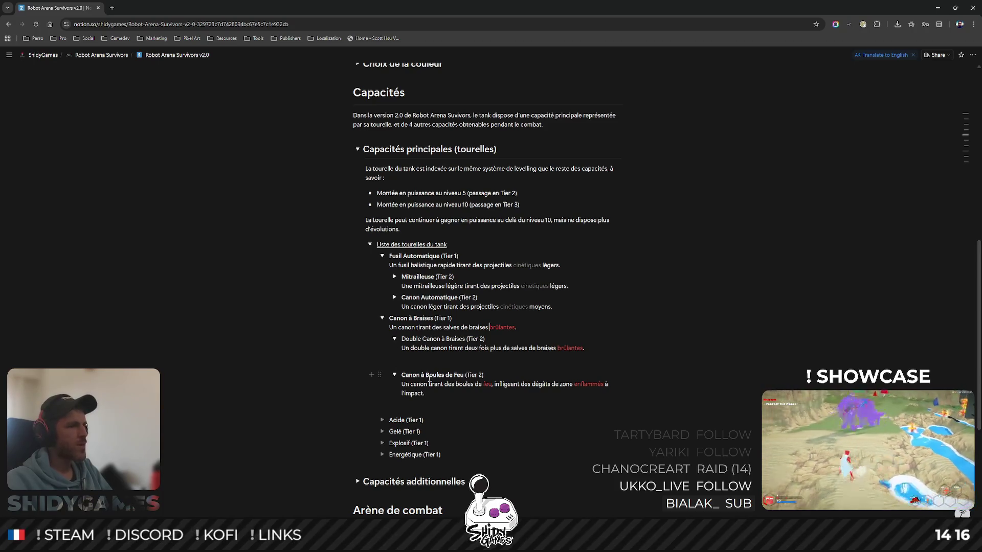
- Bold the Double Canon à Braises title and nest AAA (Tier 3) and BBB (Tier 3) toggles beneath it
drag(403, 338, 466, 338)
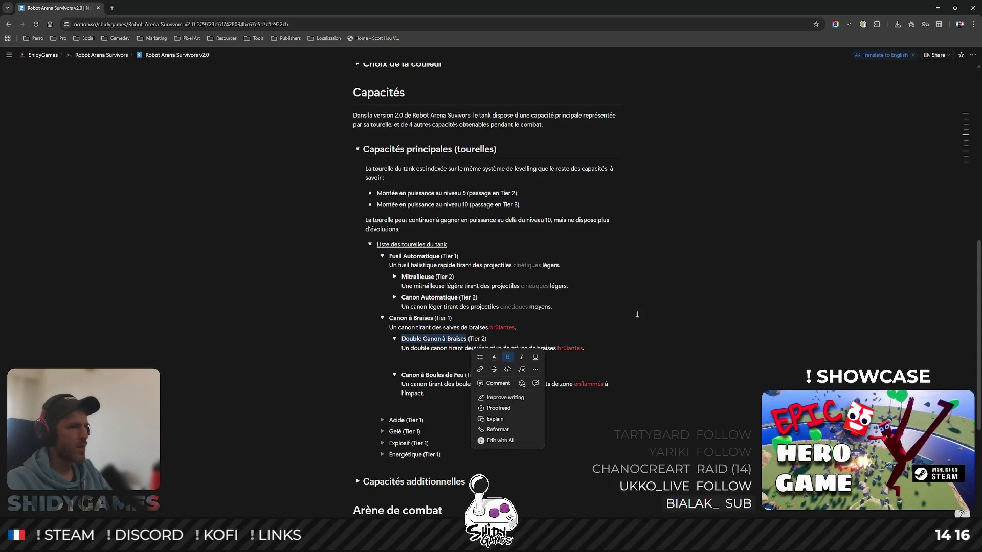
click(559, 338)
click(446, 360)
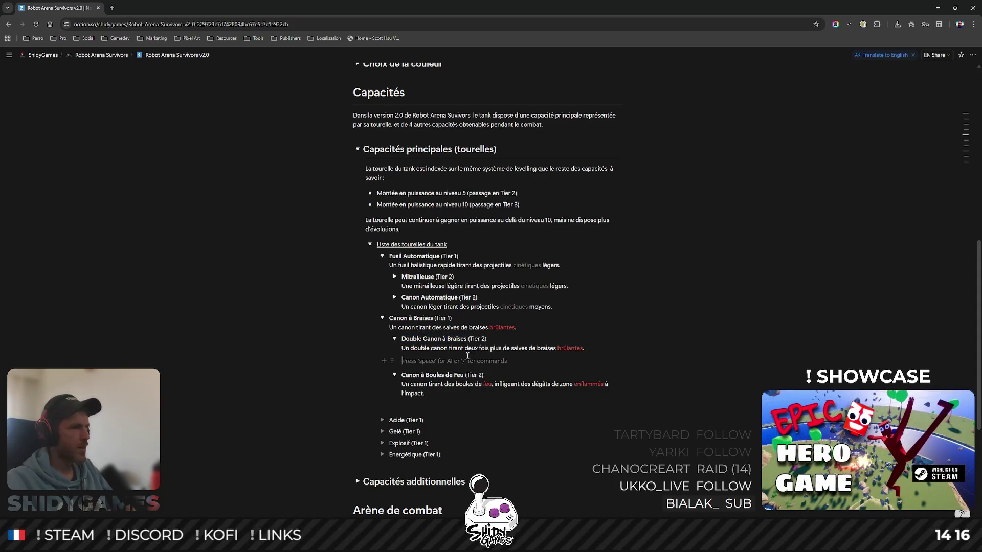
text(> )
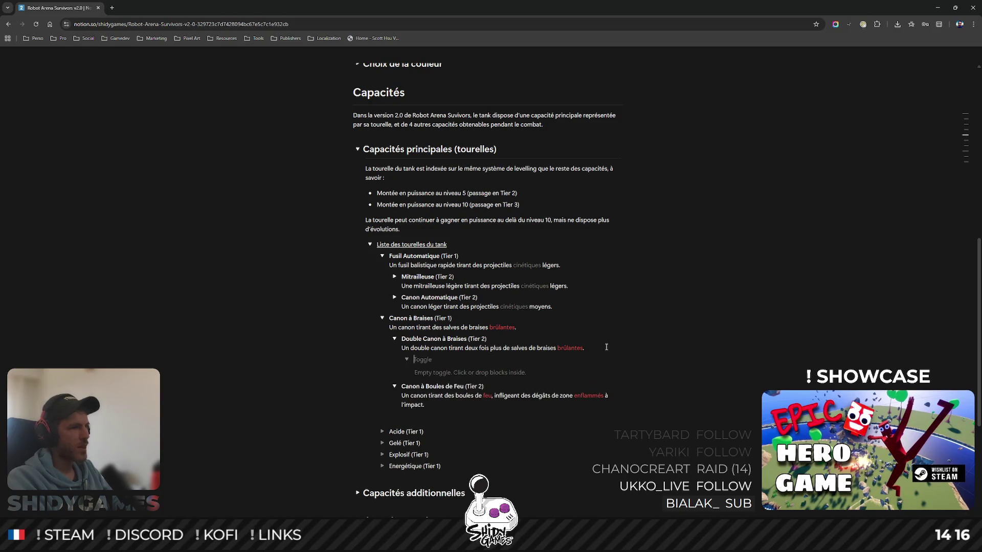
text(AAA)
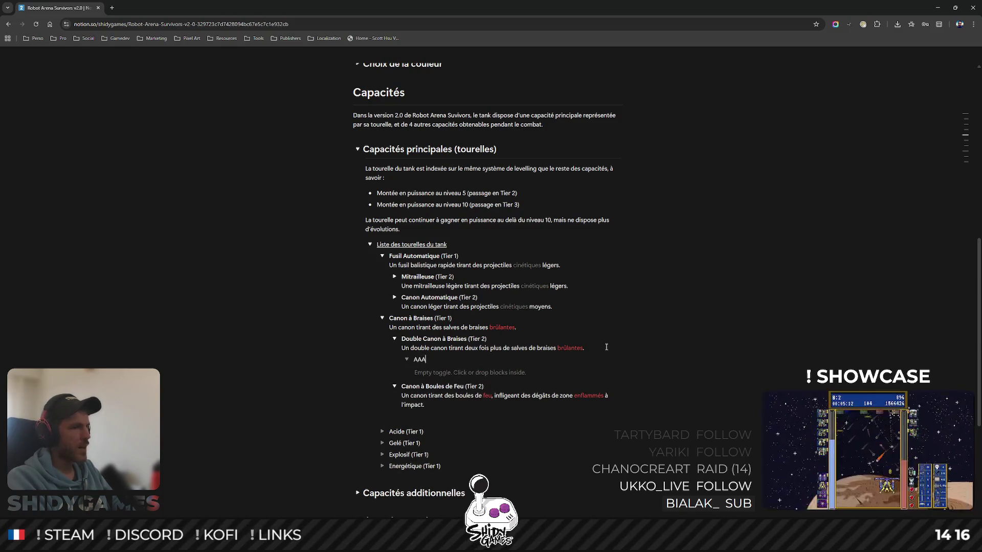
text( (T 3)
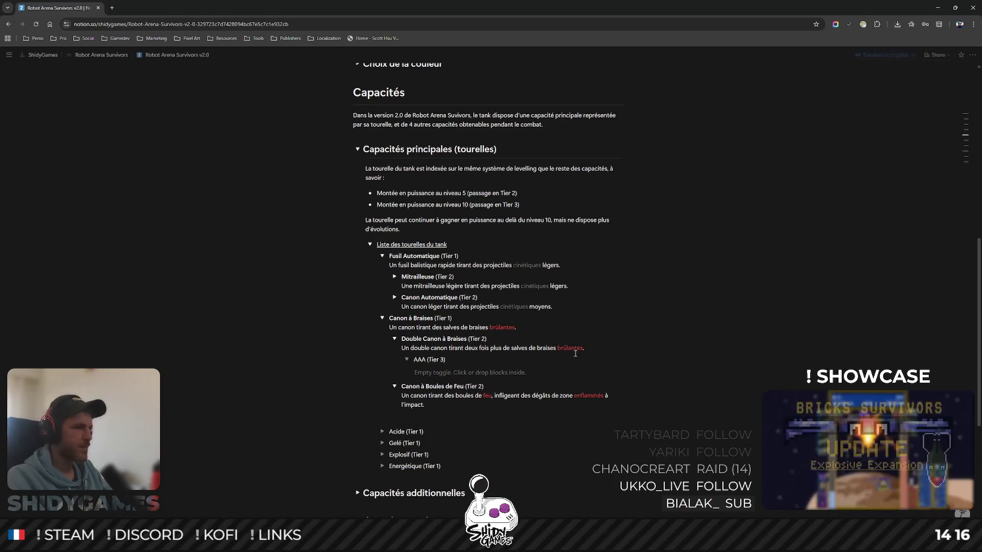
key(ctrl+Return)
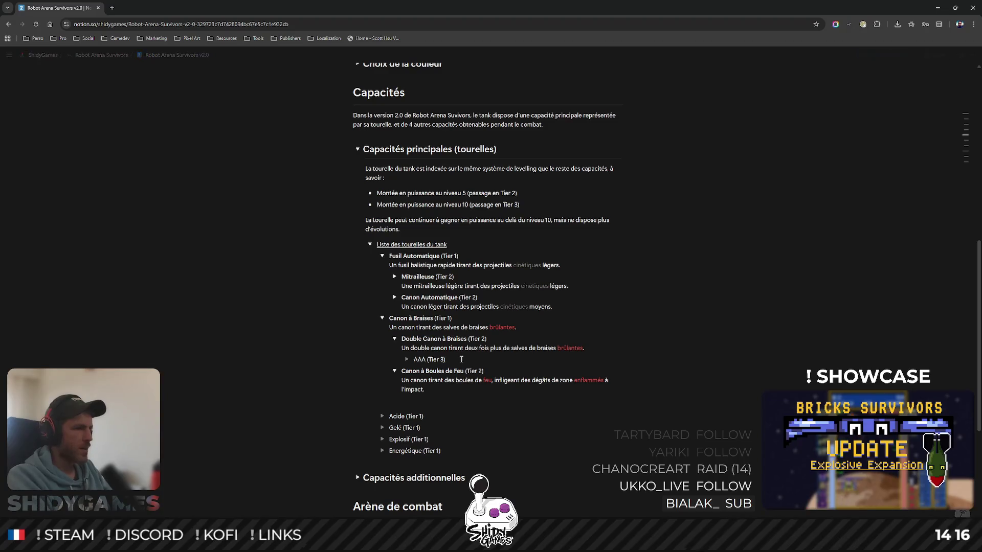
key(Return)
text(BBB (Tier 3))
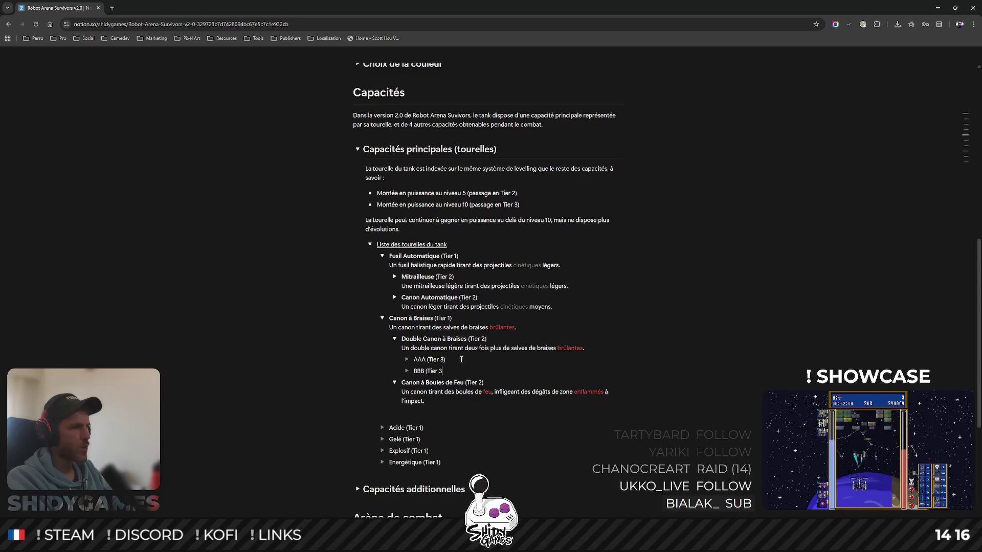
- Nest AAA (Tier 3) and BBB (Tier 3) placeholder toggles under Canon à Boules de Feu
click(439, 414)
text(> )
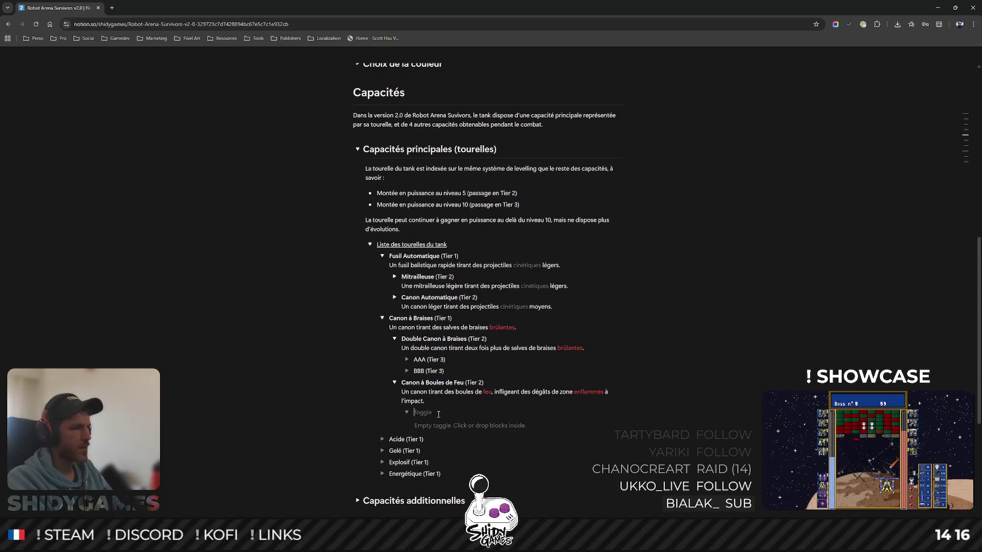
text(AAA)
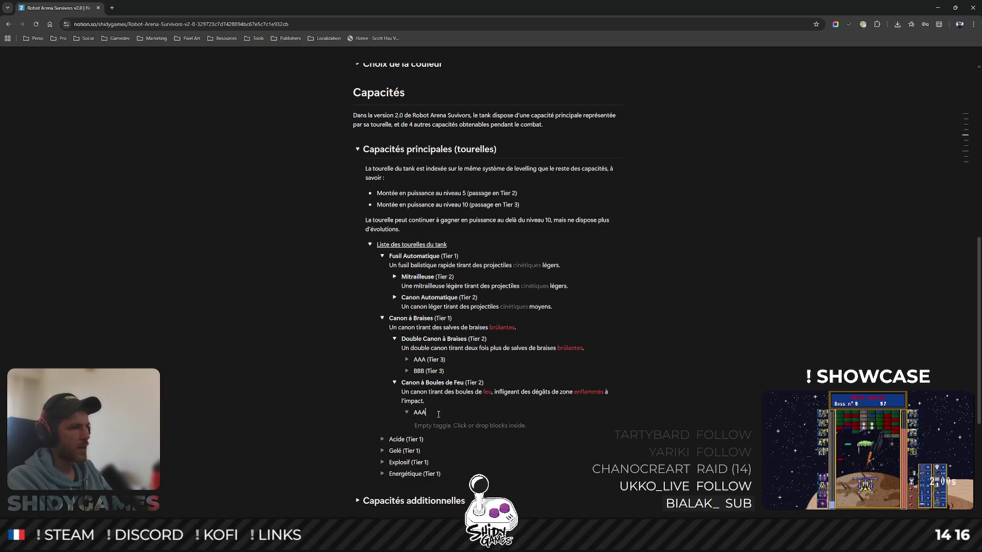
text( (Tier 3))
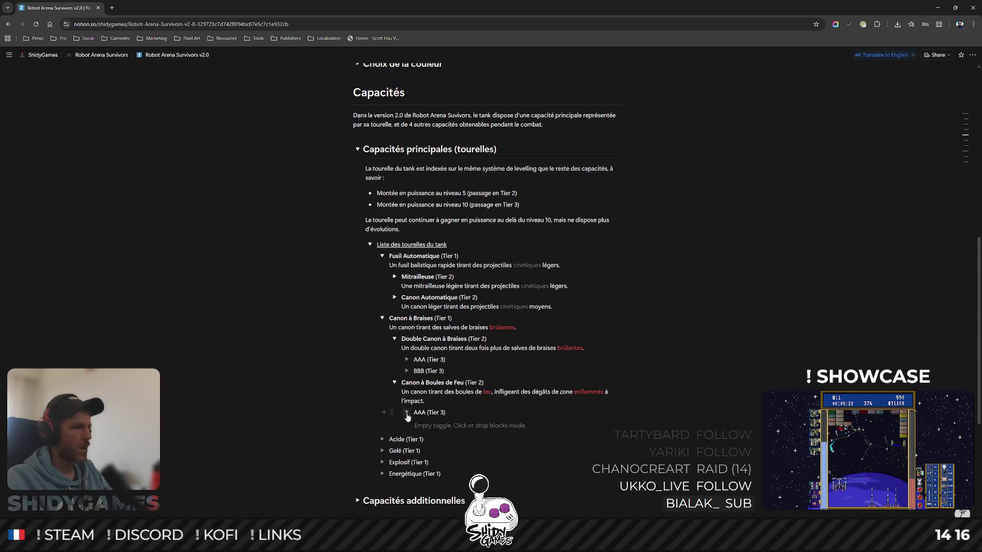
key(ctrl+Return)
key(Return)
text(BB)
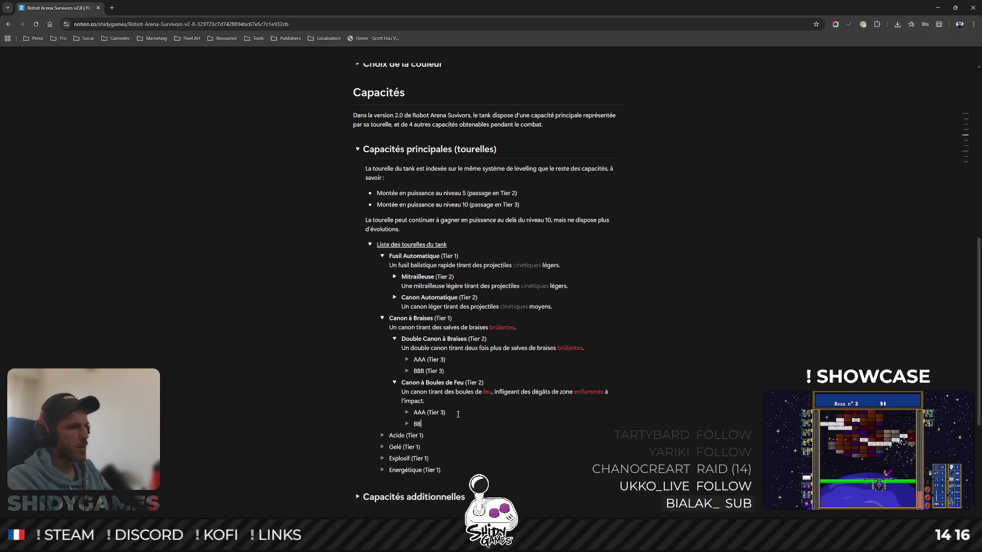
text(B (Tier 3))
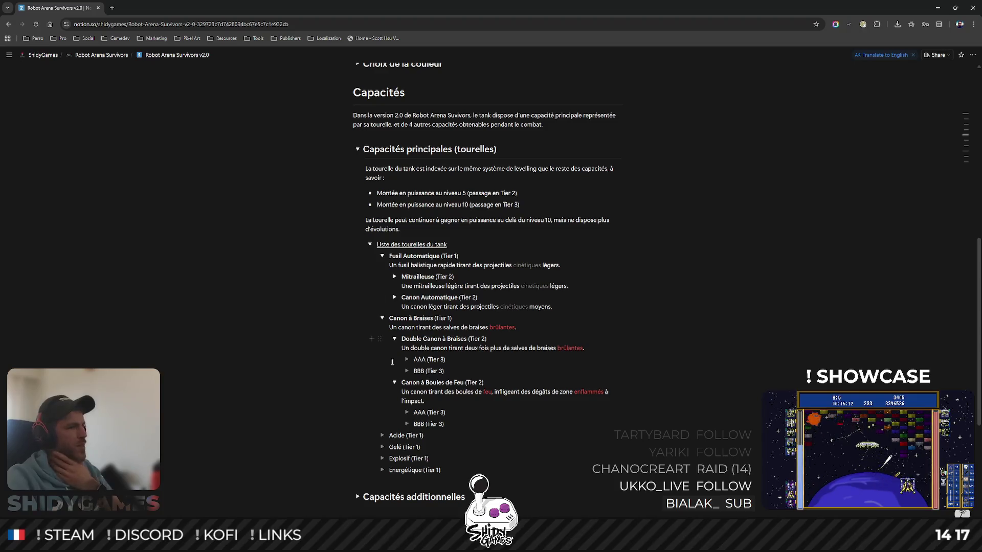
- Rename the BBB toggle to Souffleur de Braises (Tier 3) and expand it
click(407, 359)
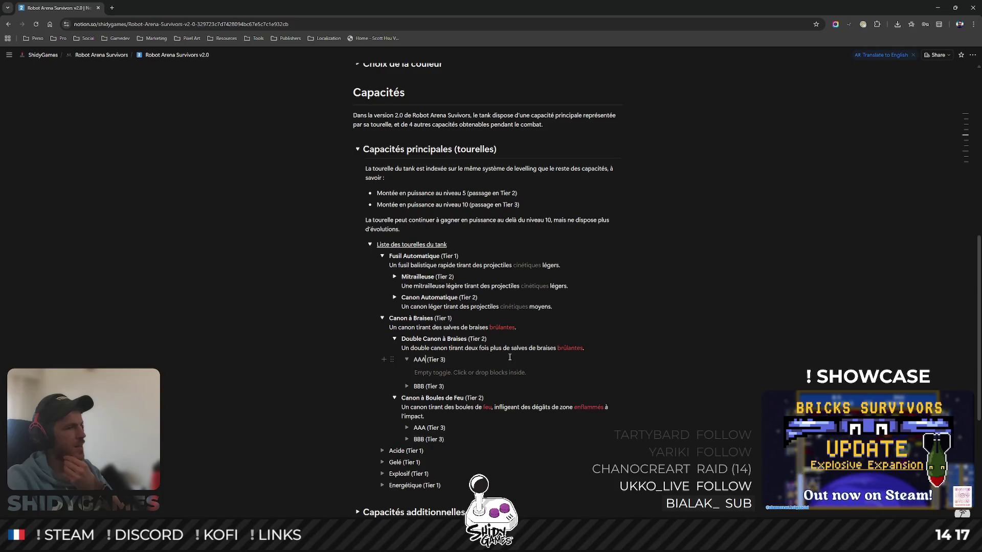
click(407, 359)
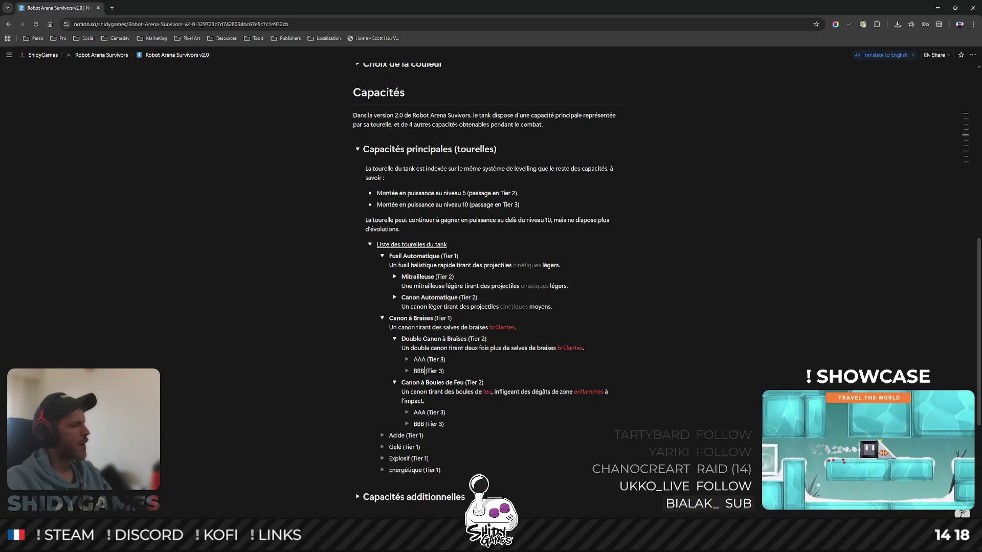
double_click(419, 371)
text(So)
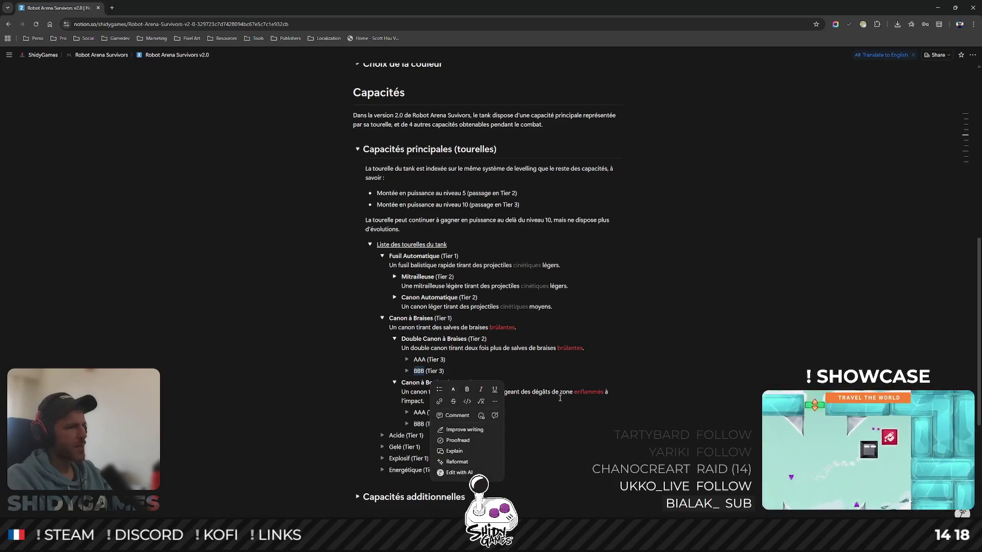
text(uf)
text(fleur)
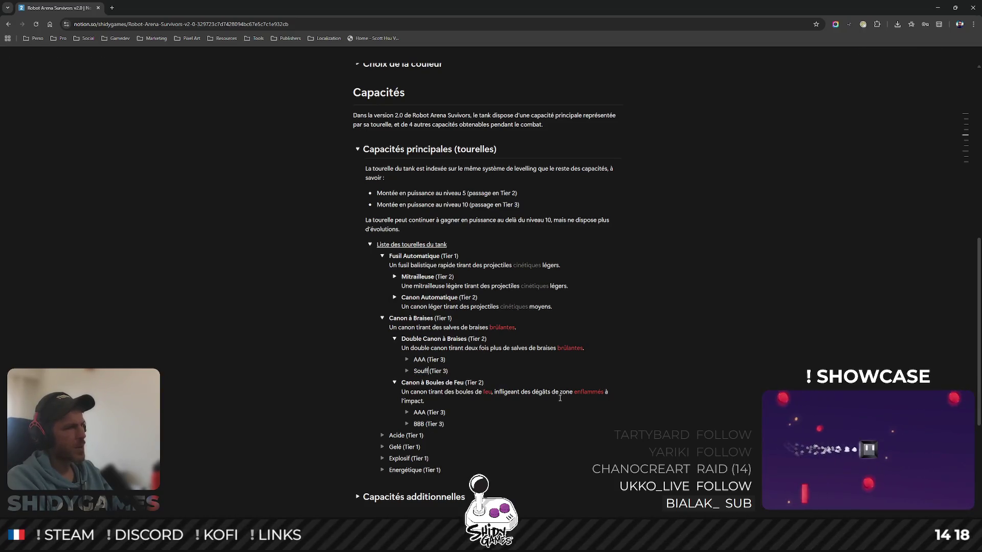
text( de Brai)
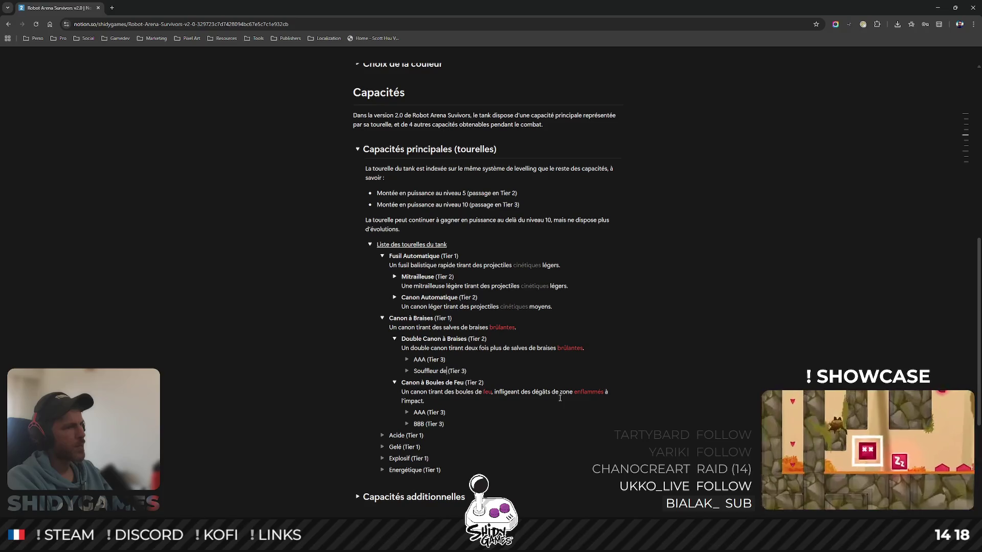
text(ses)
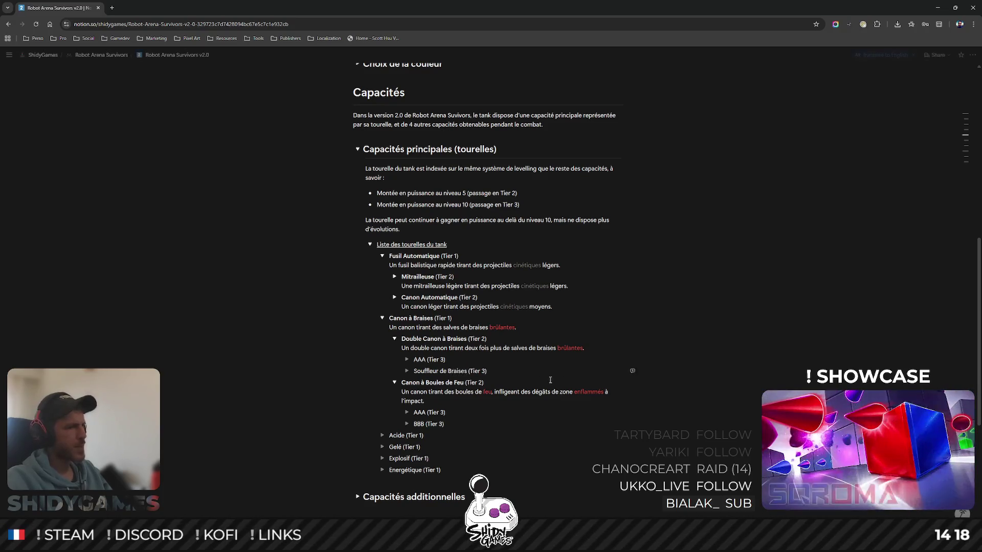
click(407, 371)
- Write "Un souffleur de braises brûlantes permettant un tir continu." with brûlantes in red
click(517, 382)
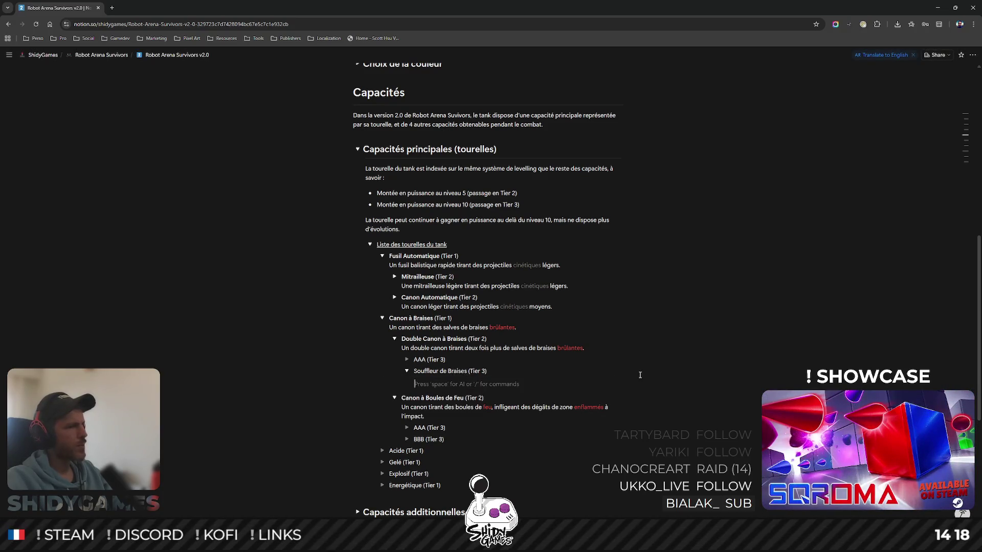
scroll(686, 367, down, 1)
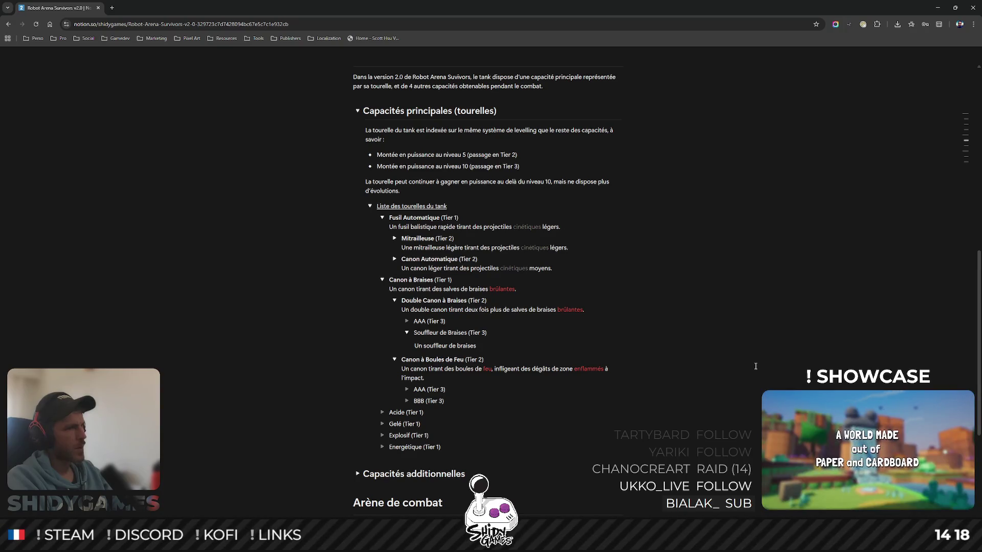
key(BackSpace)
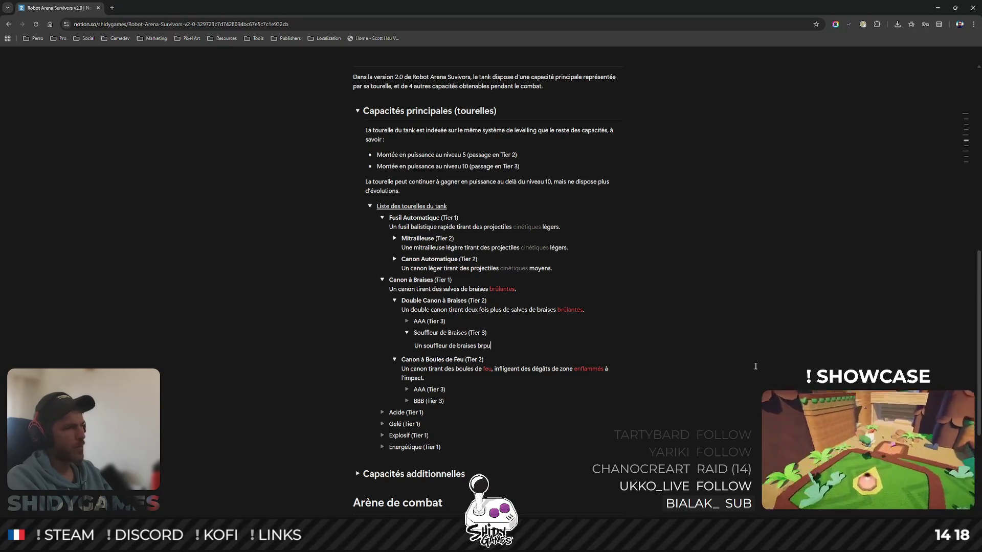
text(r)
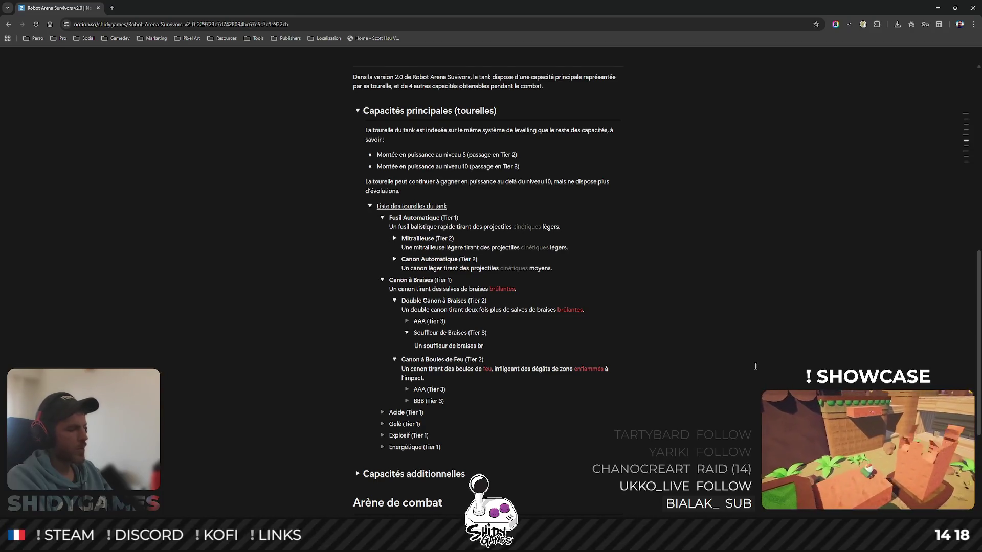
text(pules permettant)
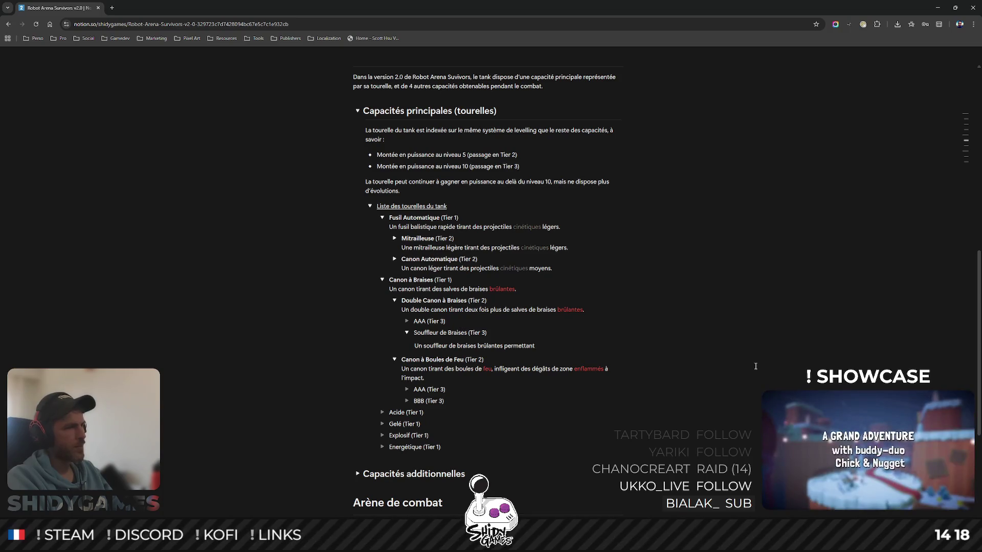
text(un tir continu.)
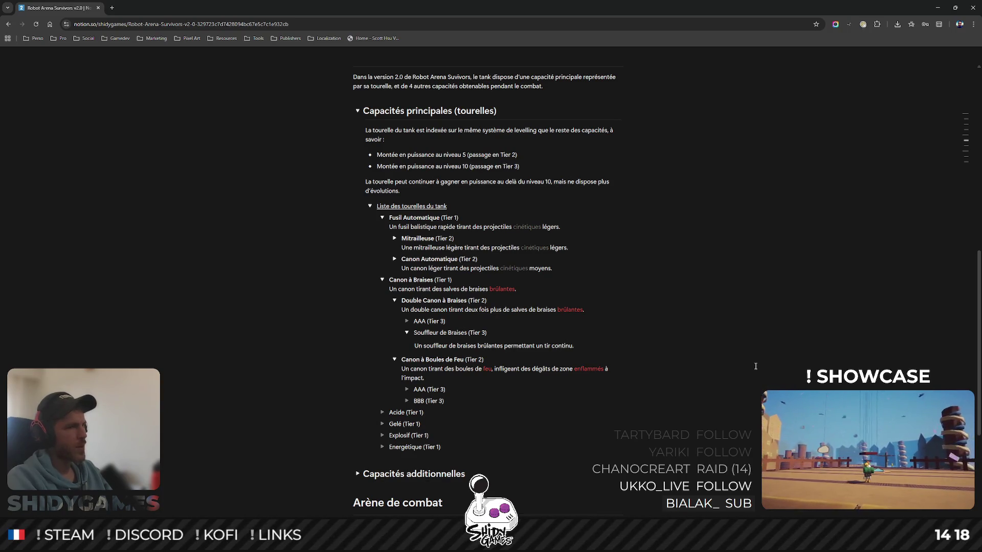
double_click(489, 346)
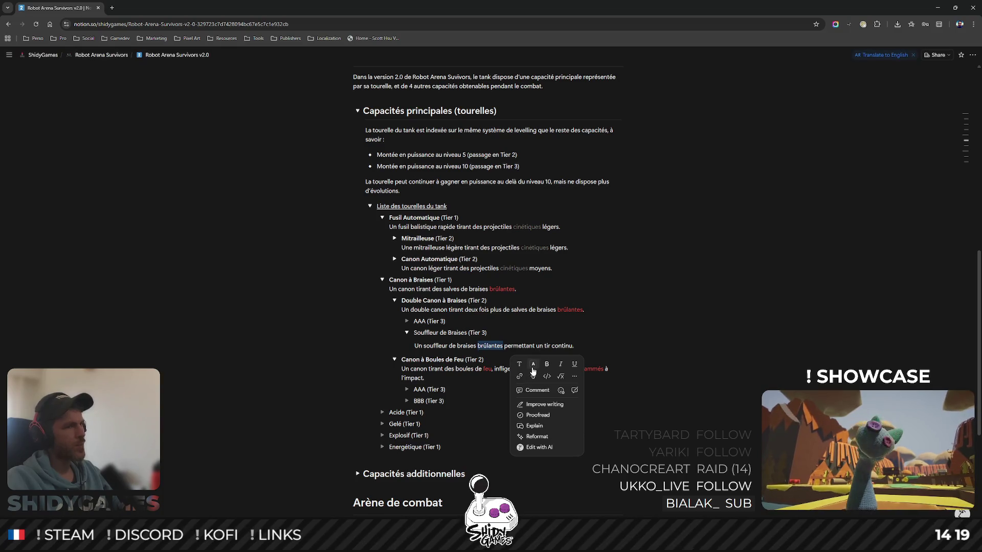
click(533, 366)
click(544, 404)
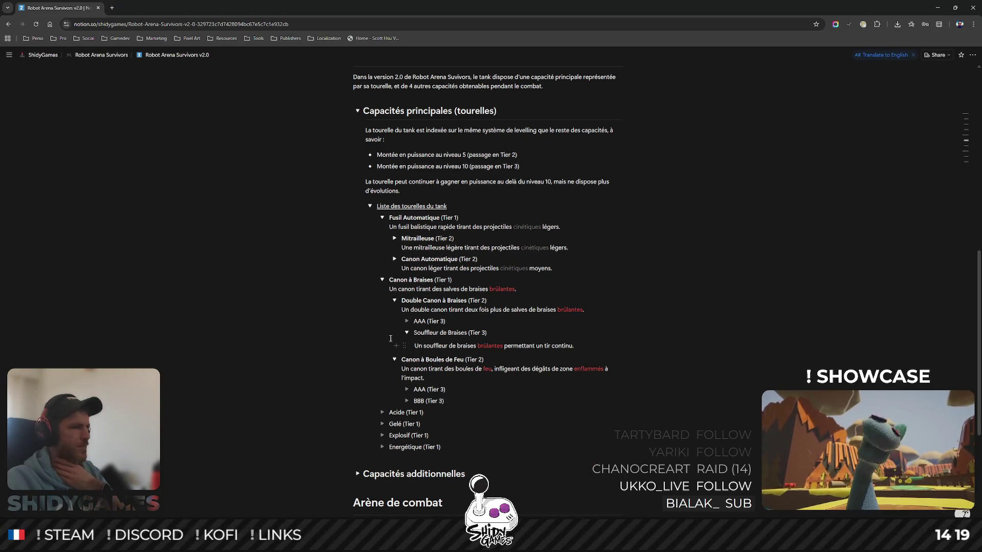
drag(414, 332, 469, 332)
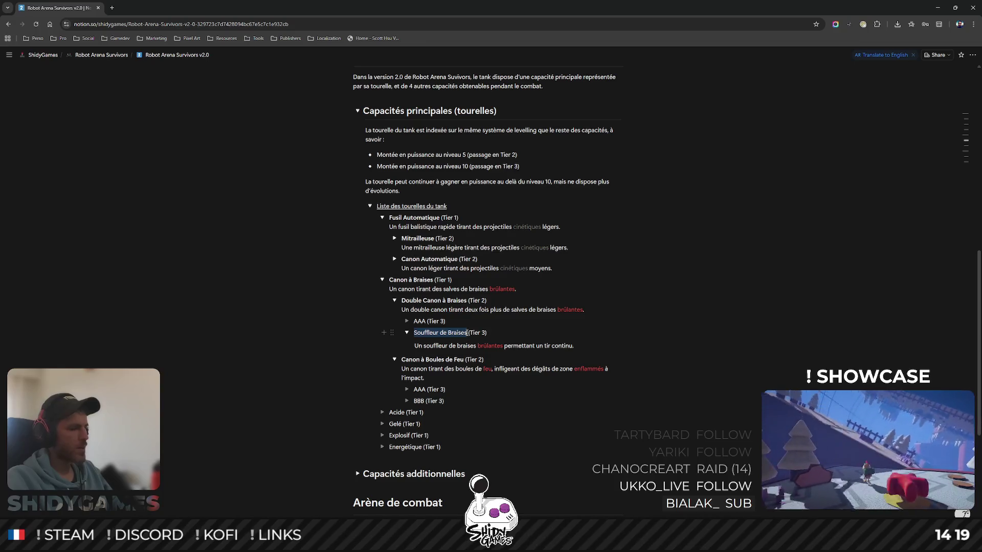
- Bold Souffleur de Braises and write "Truc cool" inside the expanded AAA (Tier 3) toggle
key(ctrl+b)
click(409, 323)
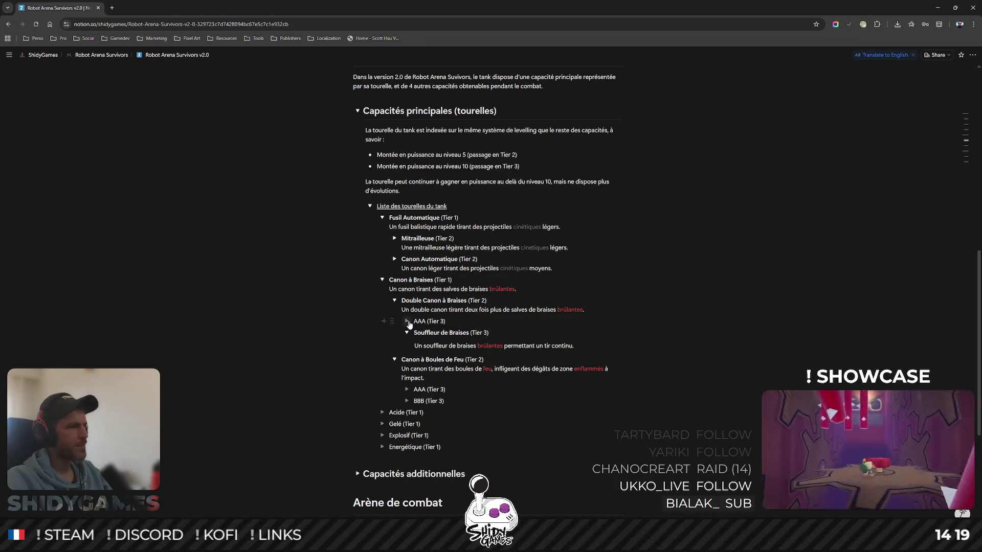
click(407, 321)
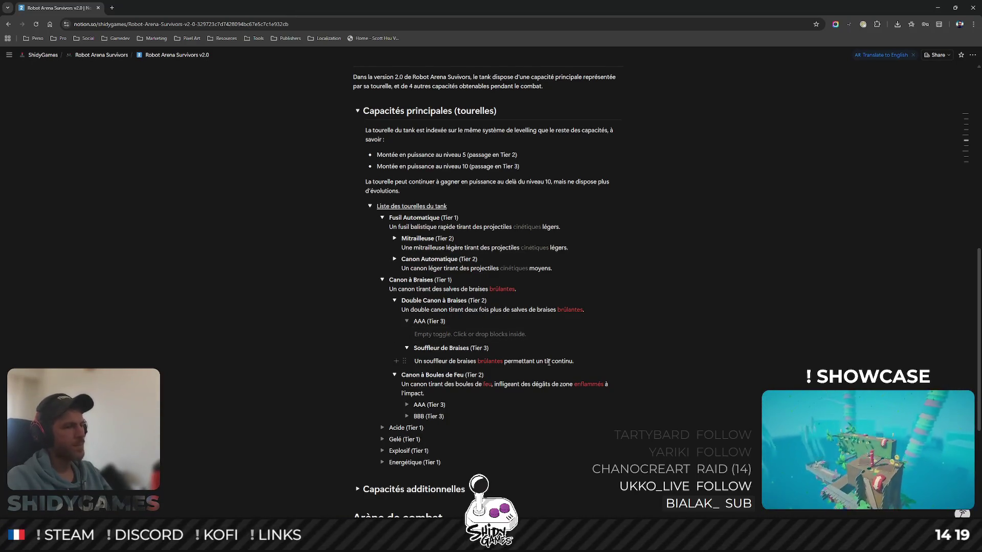
click(469, 335)
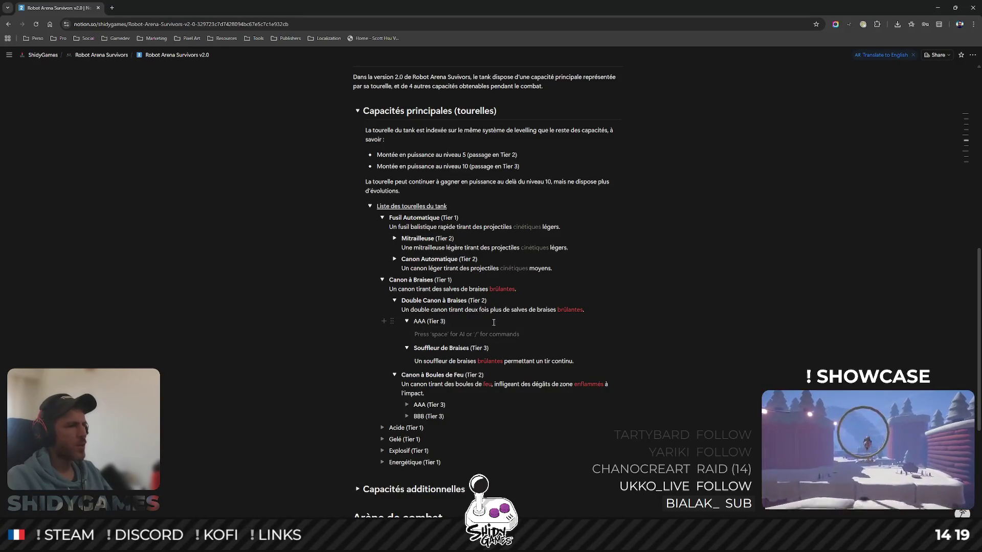
text(Truc cool)
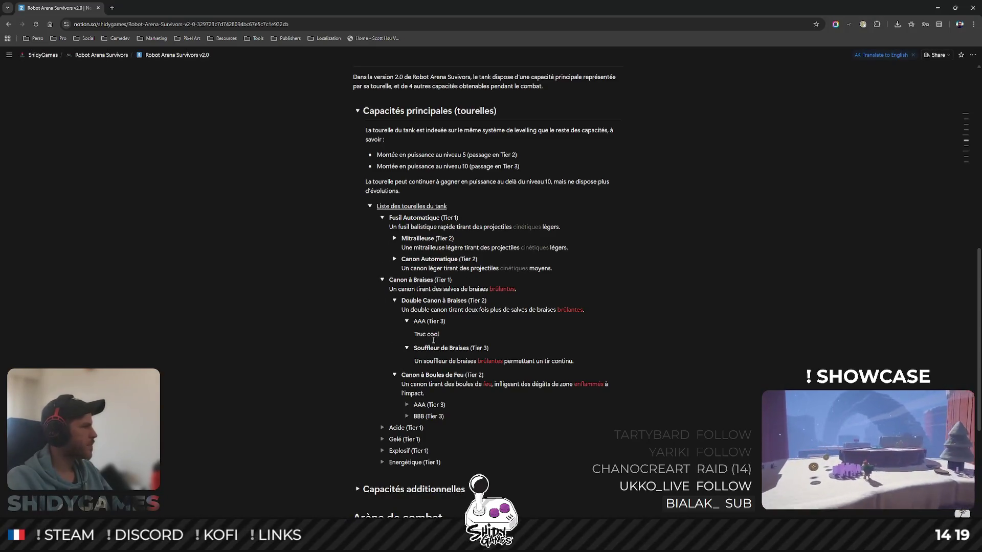
double_click(421, 321)
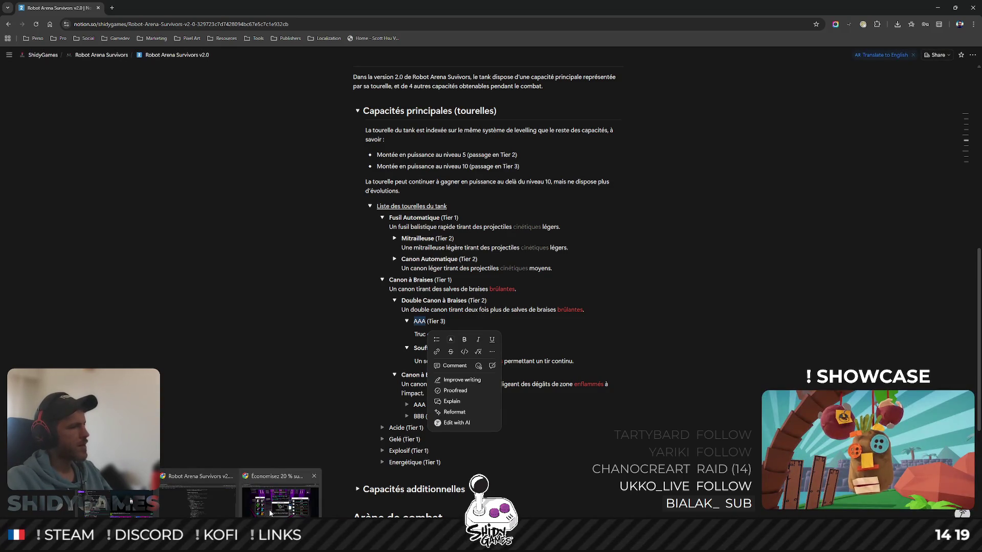
- Pull the Cozy Fast Hanoï Steam store tab into its own window over the design doc
click(199, 491)
key(ctrl+Tab)
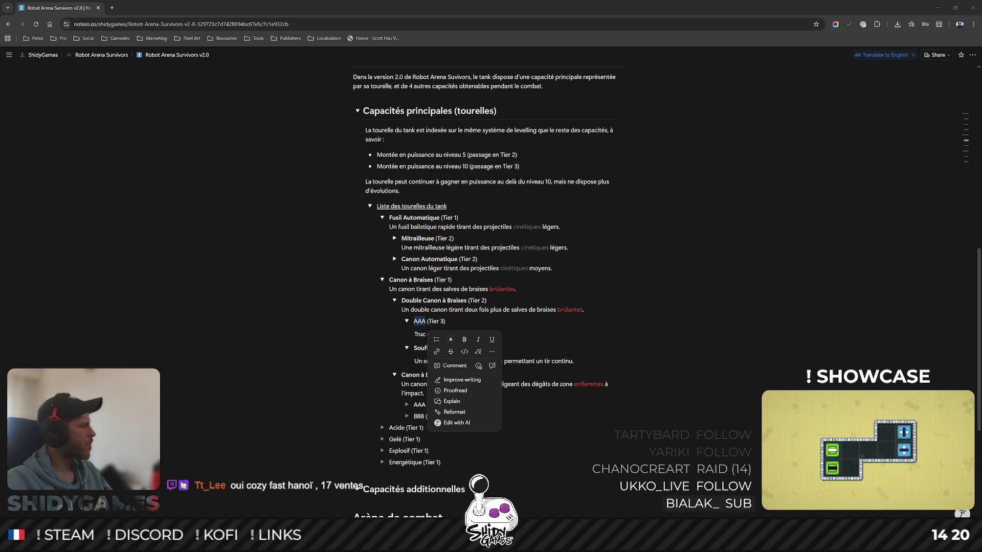
drag(150, 55, 407, 93)
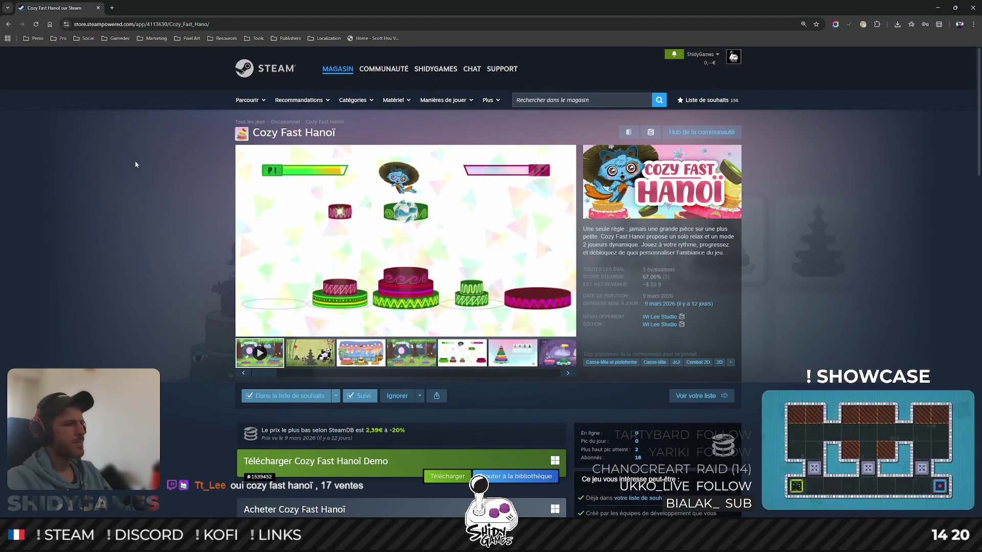
scroll(104, 159, down, 1)
scroll(136, 159, down, 1)
scroll(136, 159, down, 1)
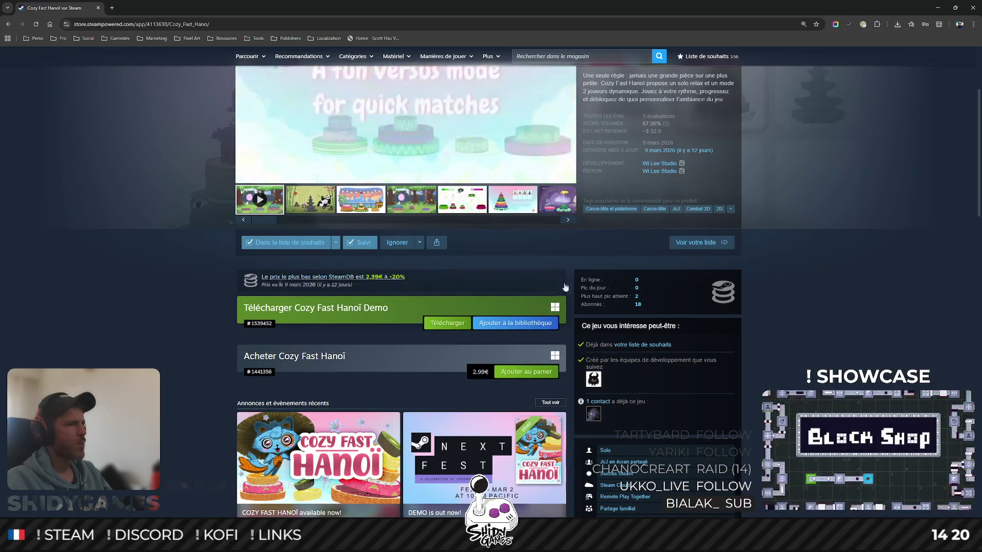
scroll(152, 152, up, 1)
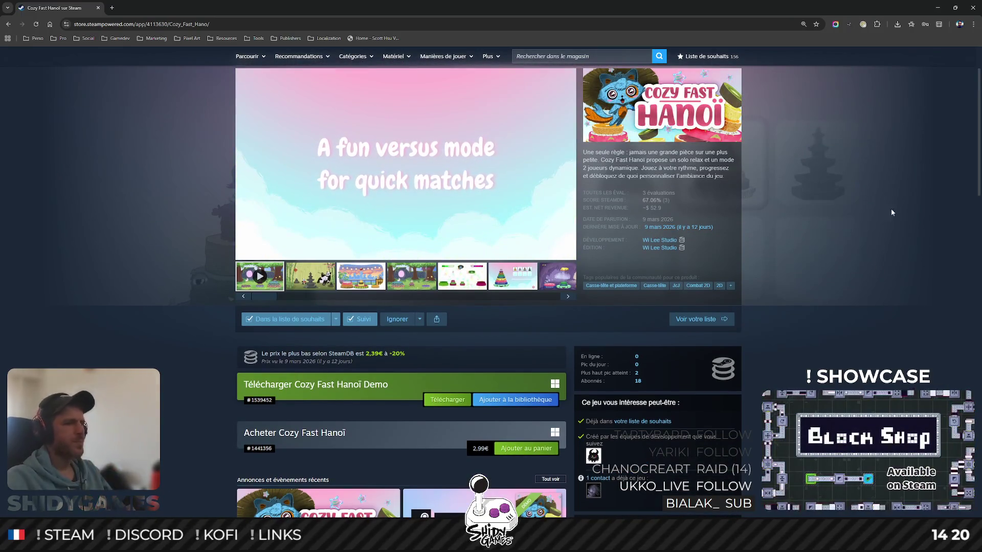
scroll(829, 347, up, 1)
scroll(613, 307, down, 2)
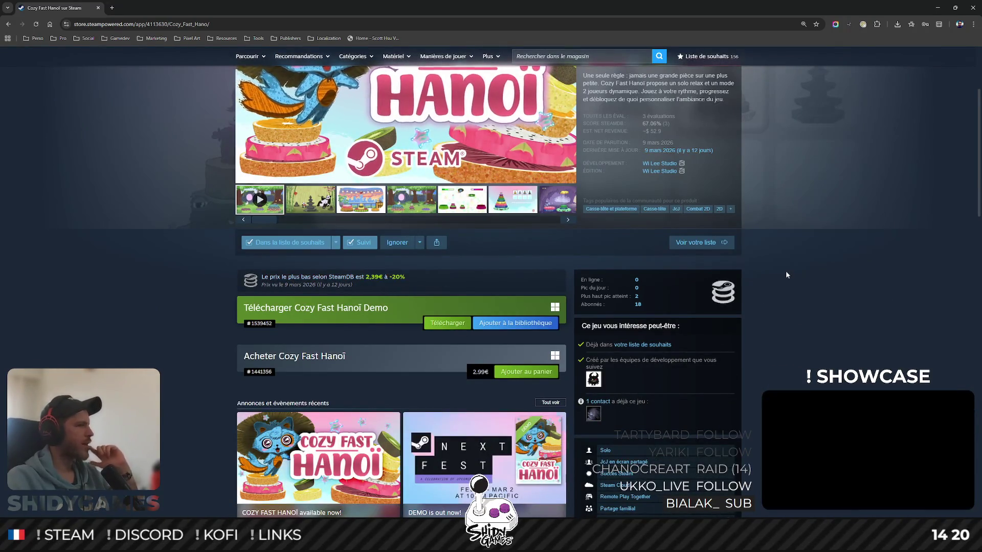
scroll(787, 276, up, 1)
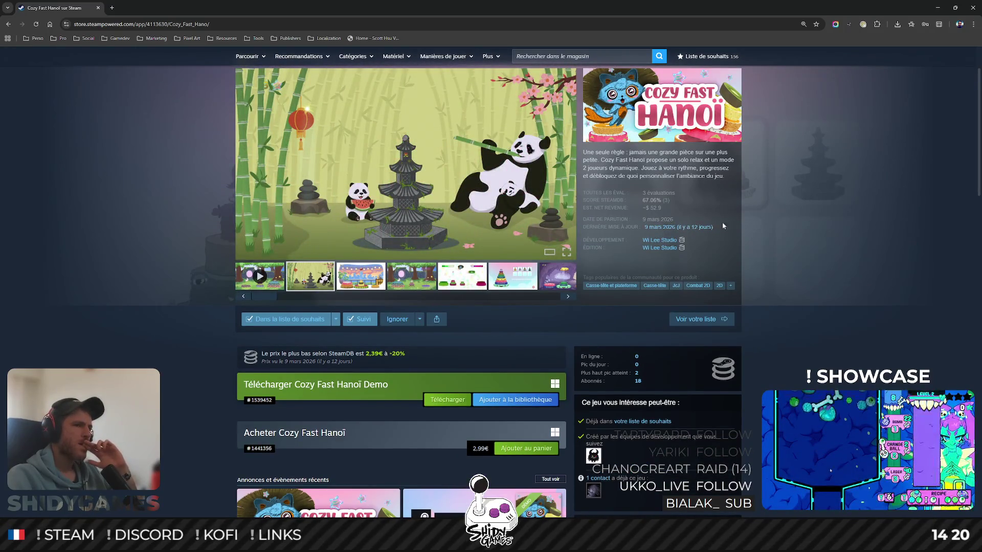
scroll(690, 199, up, 1)
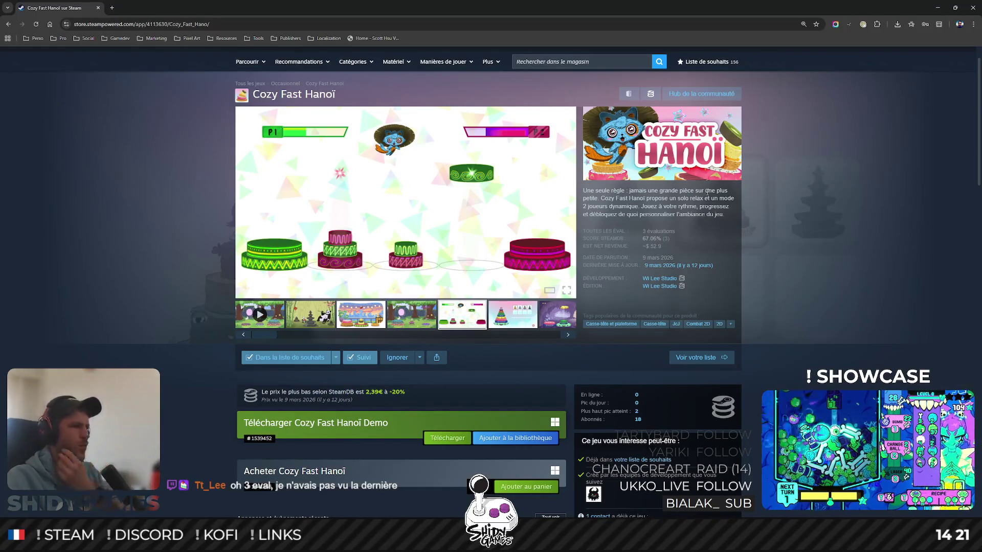
scroll(717, 192, down, 1)
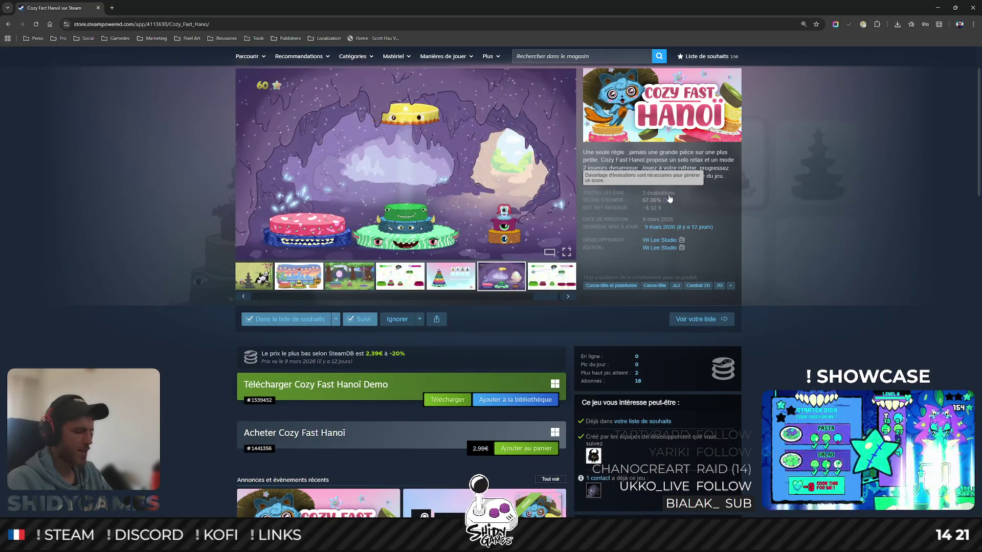
scroll(815, 325, down, 1)
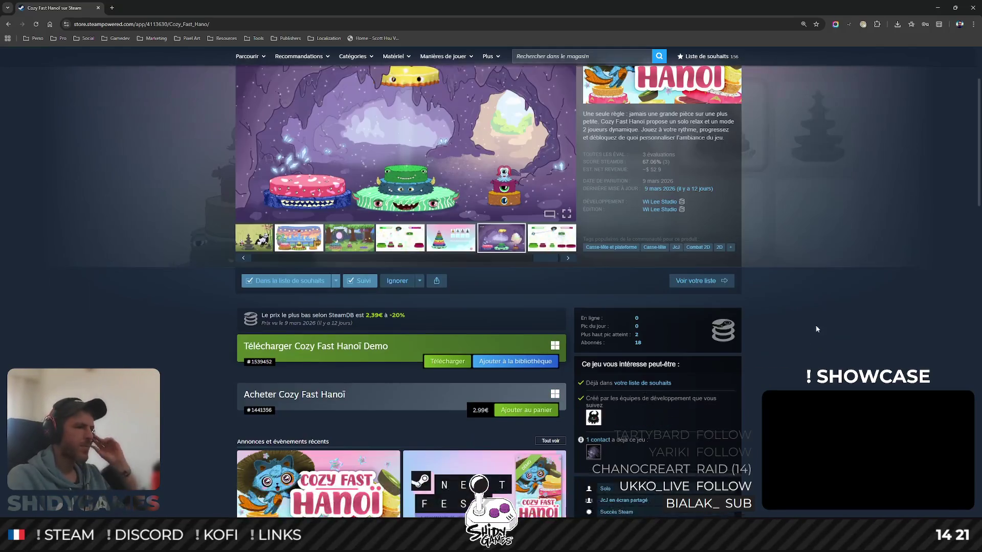
scroll(817, 323, down, 1)
scroll(805, 318, up, 1)
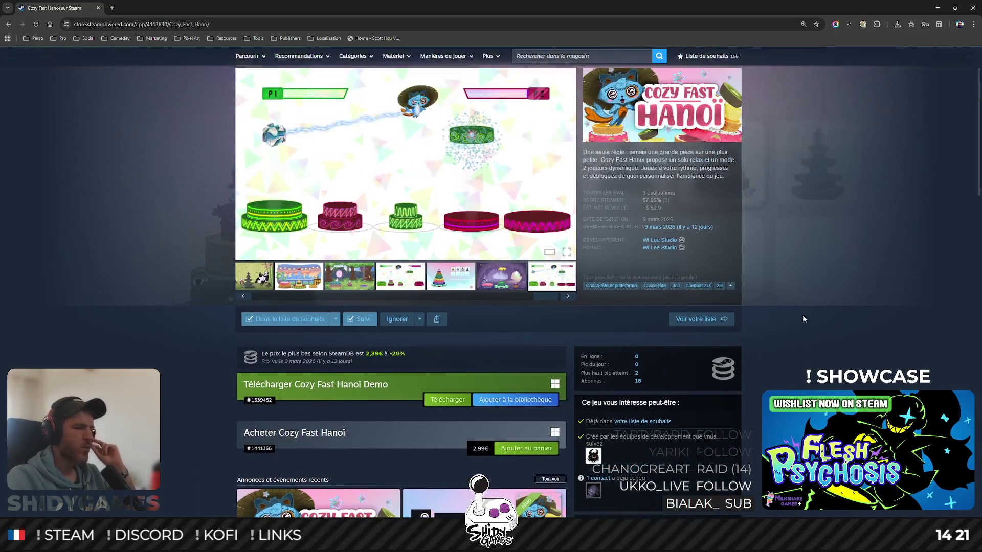
scroll(802, 314, down, 1)
scroll(806, 303, down, 1)
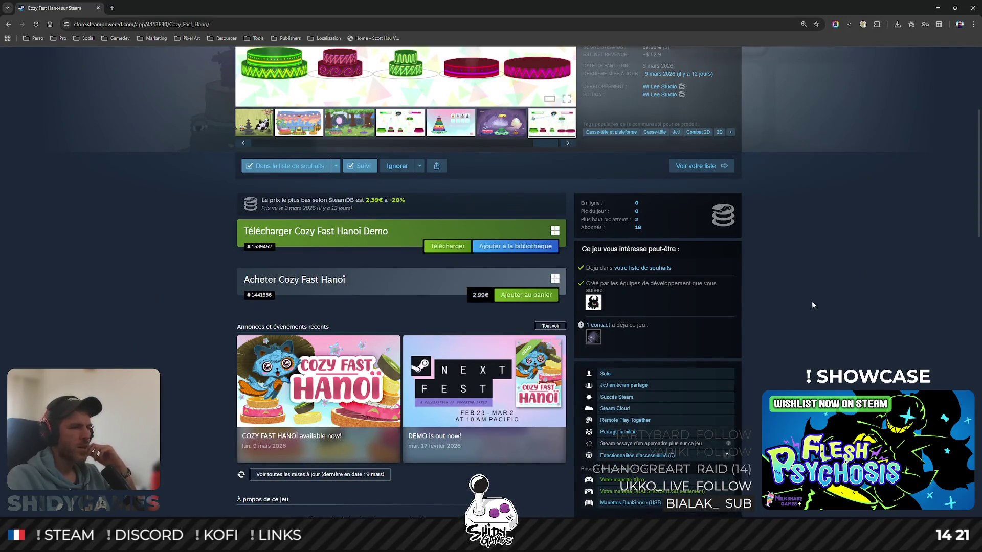
scroll(816, 303, up, 3)
scroll(813, 303, down, 1)
scroll(808, 305, down, 3)
scroll(808, 304, down, 1)
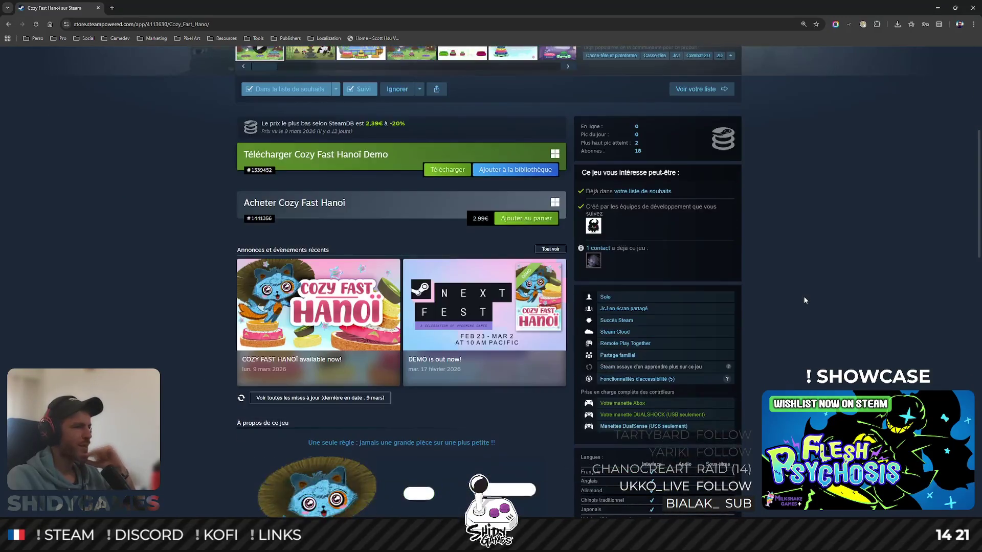
scroll(805, 303, up, 3)
scroll(804, 300, down, 2)
scroll(805, 299, down, 1)
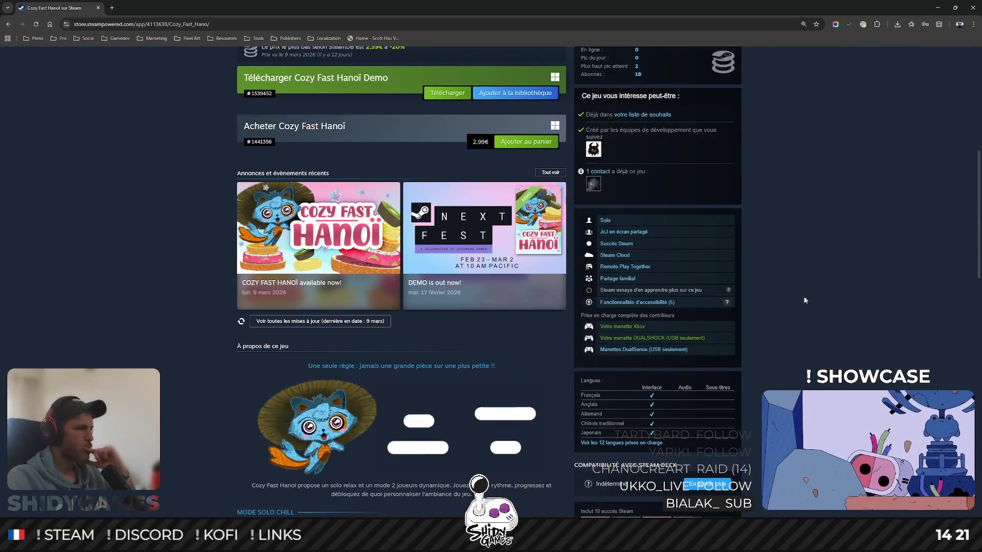
scroll(804, 301, up, 4)
scroll(805, 300, up, 1)
scroll(804, 300, down, 5)
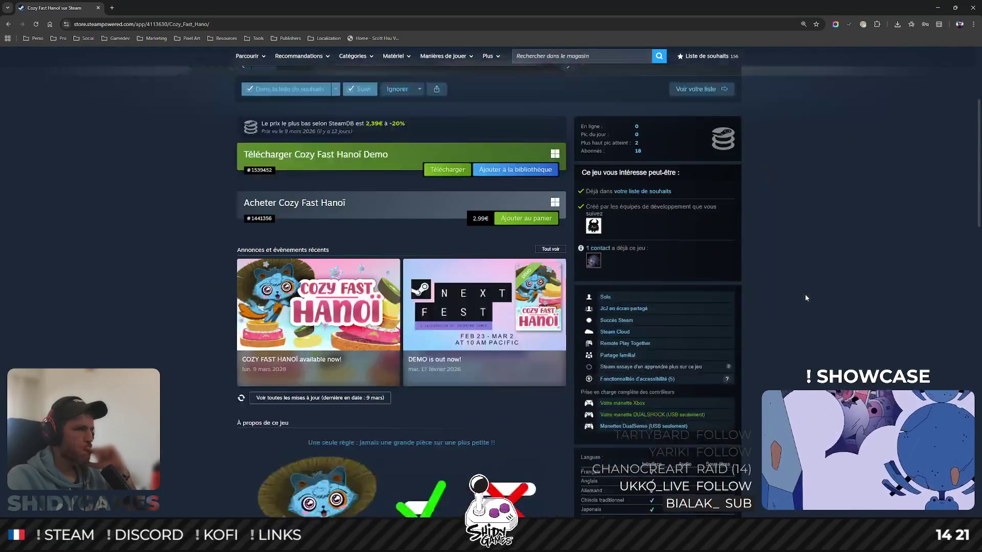
scroll(805, 300, down, 5)
scroll(805, 295, down, 4)
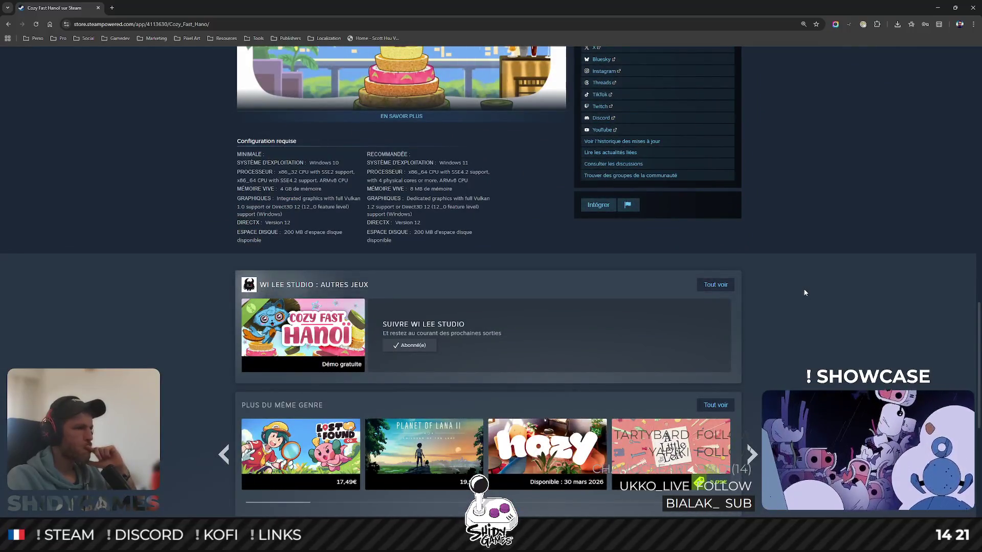
scroll(805, 292, down, 1)
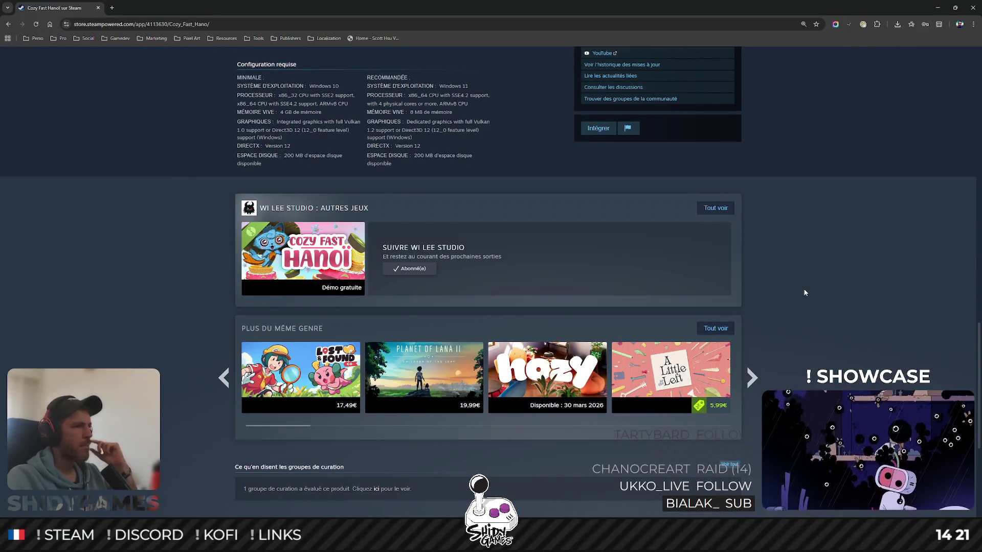
scroll(805, 292, down, 1)
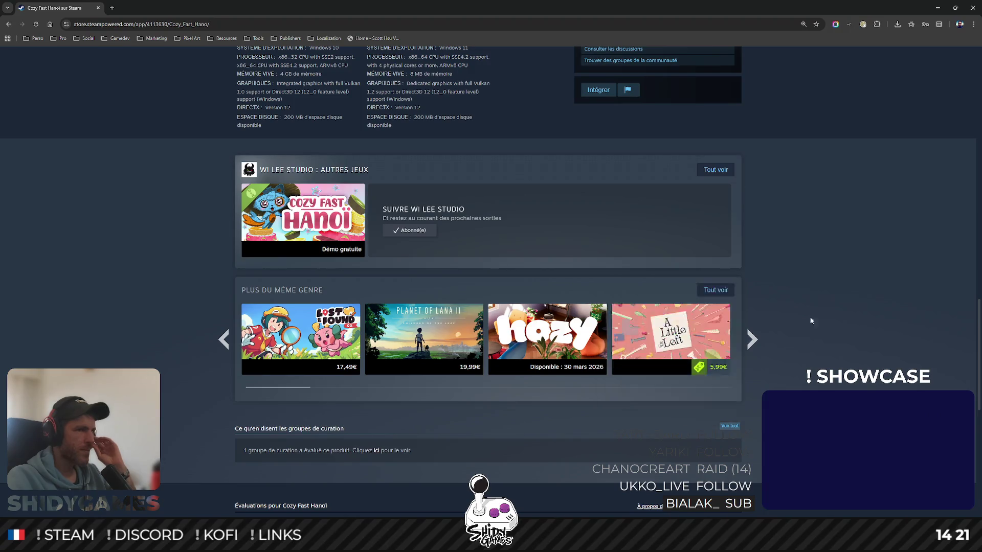
scroll(835, 307, down, 3)
scroll(835, 308, down, 3)
scroll(835, 307, down, 3)
scroll(835, 308, down, 2)
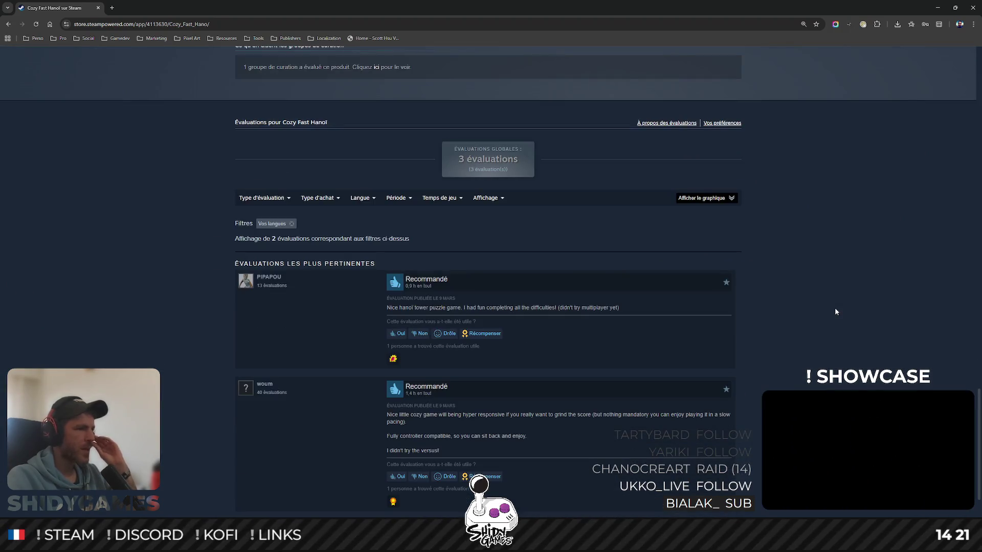
scroll(835, 308, up, 3)
scroll(834, 308, down, 3)
scroll(812, 312, down, 2)
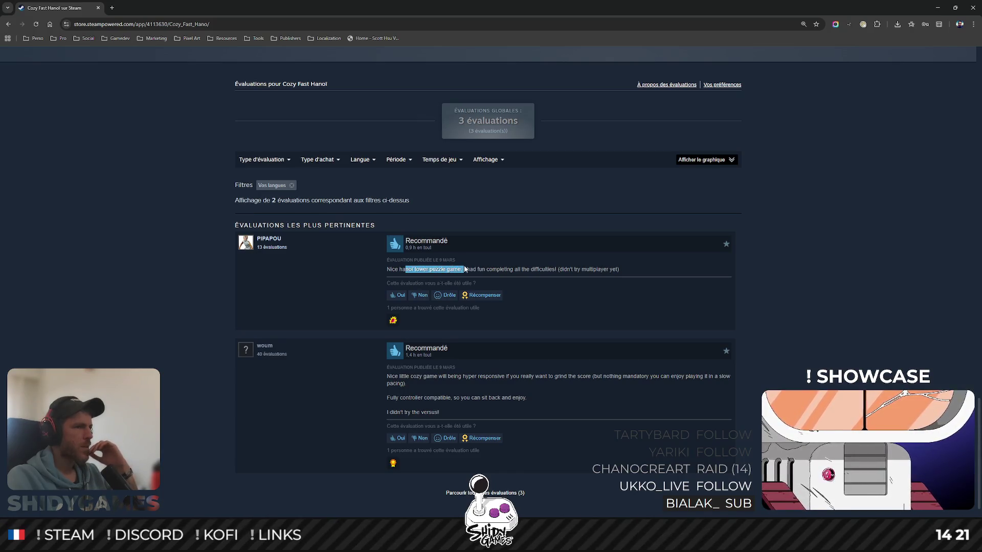
click(624, 271)
scroll(624, 271, down, 1)
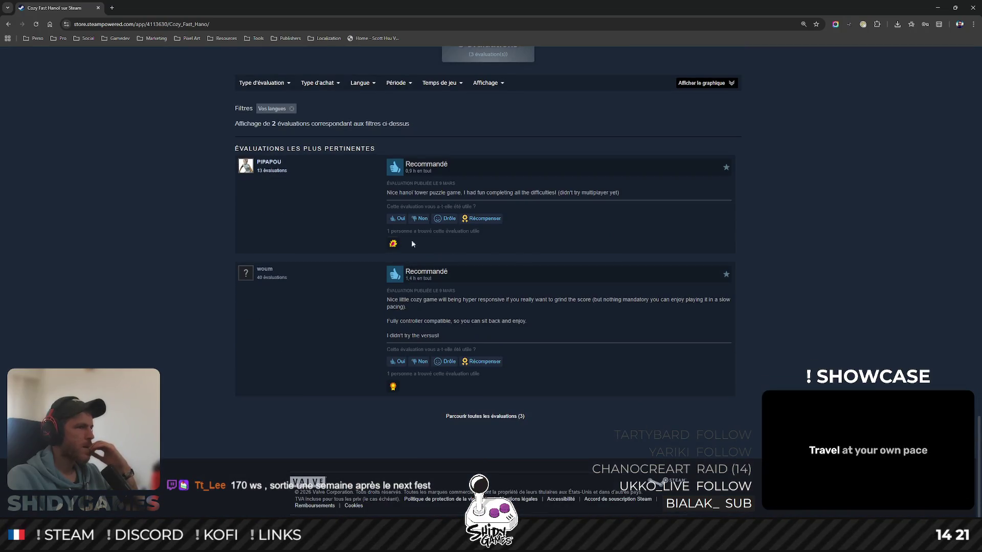
scroll(485, 233, down, 1)
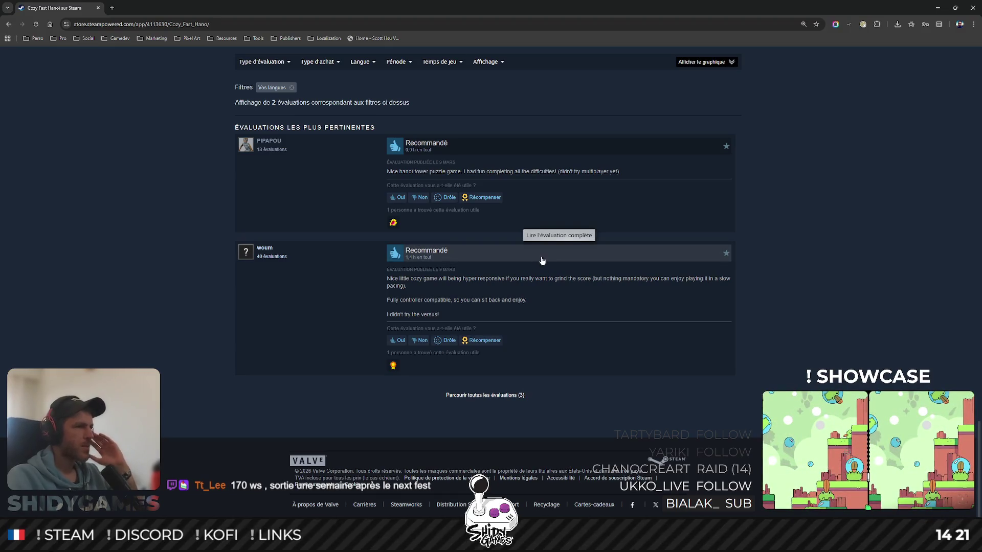
drag(469, 278, 691, 281)
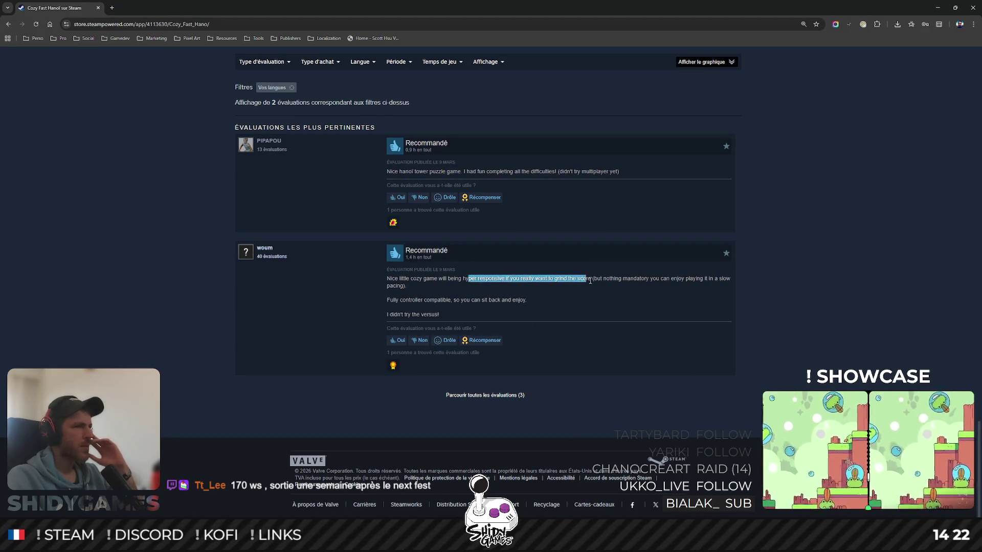
click(418, 311)
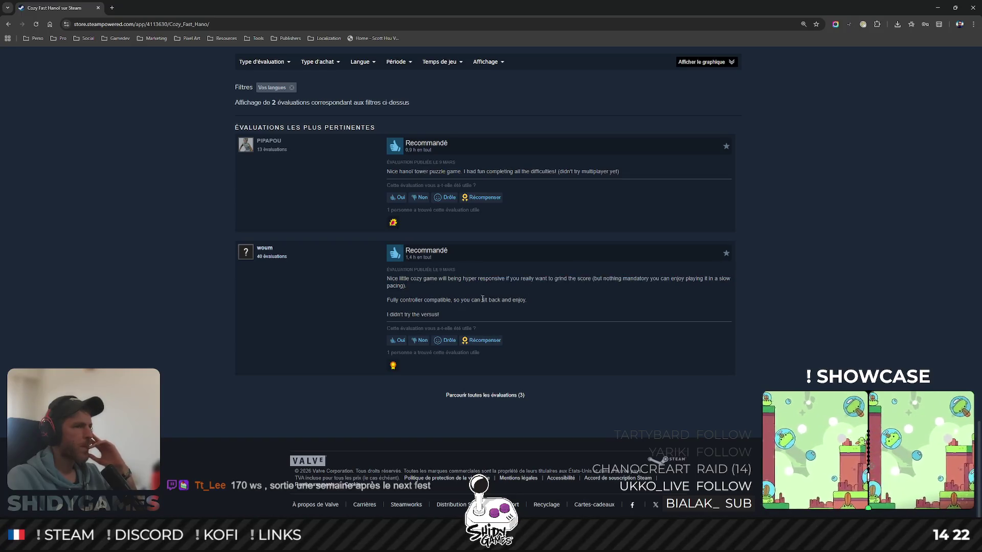
- Open the full Cozy Fast Hanoï reviews page, then switch back to the Notion doc
click(484, 395)
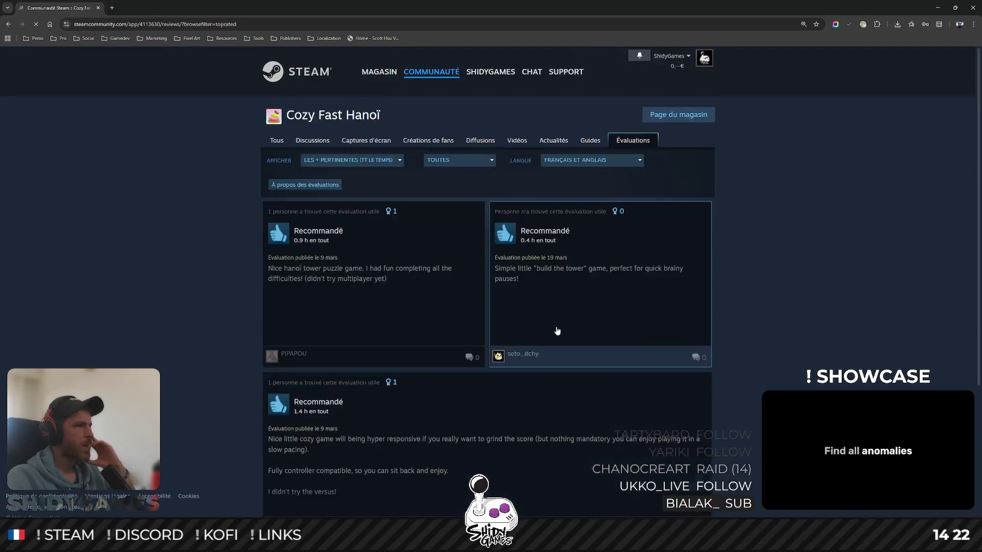
scroll(137, 287, down, 1)
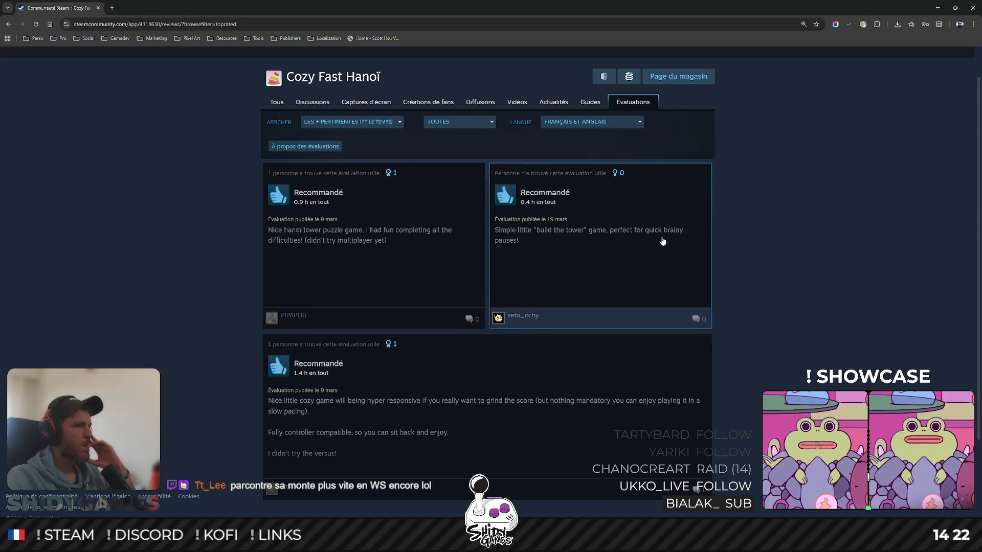
scroll(130, 274, up, 1)
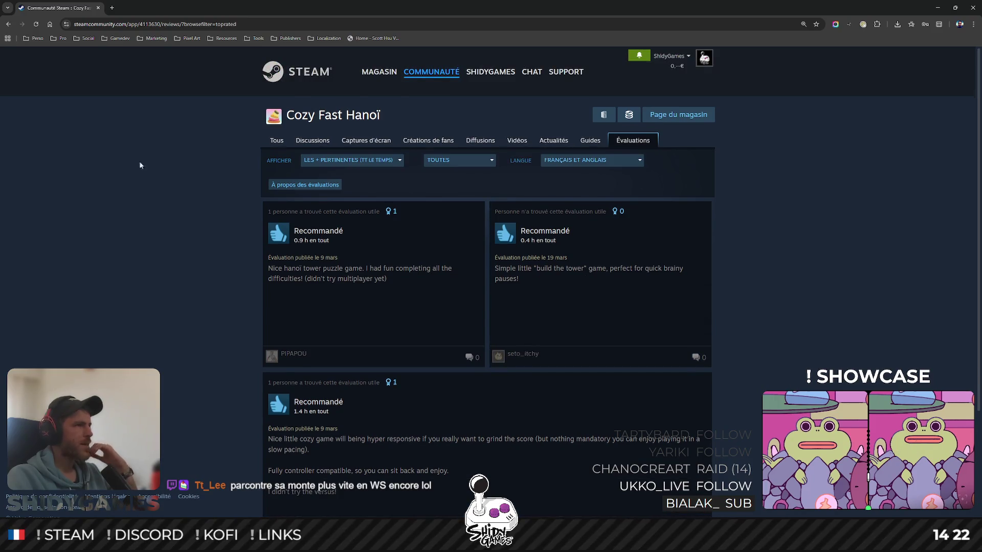
key(alt+Tab)
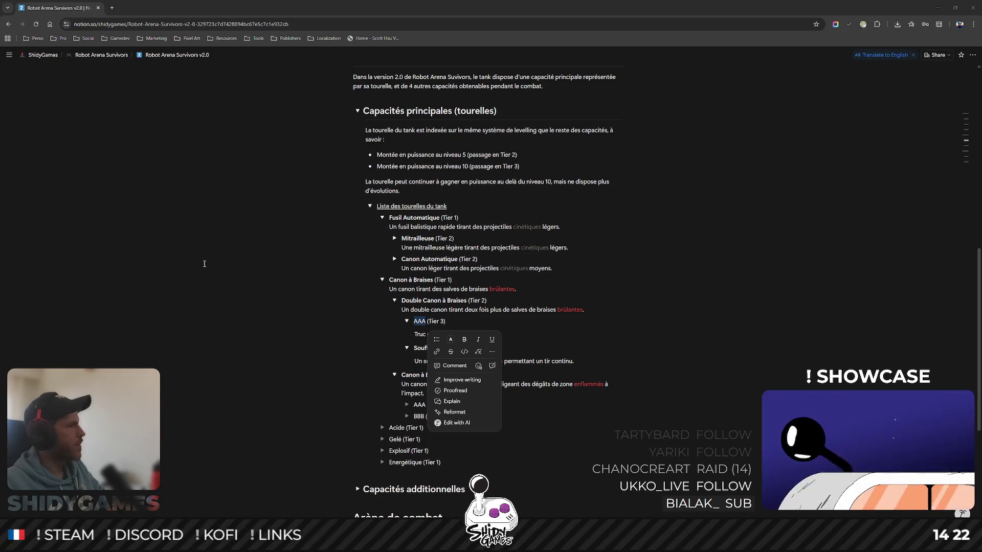
- Dismiss the formatting toolbar left on AAA, leaving the turret list unchanged
click(738, 302)
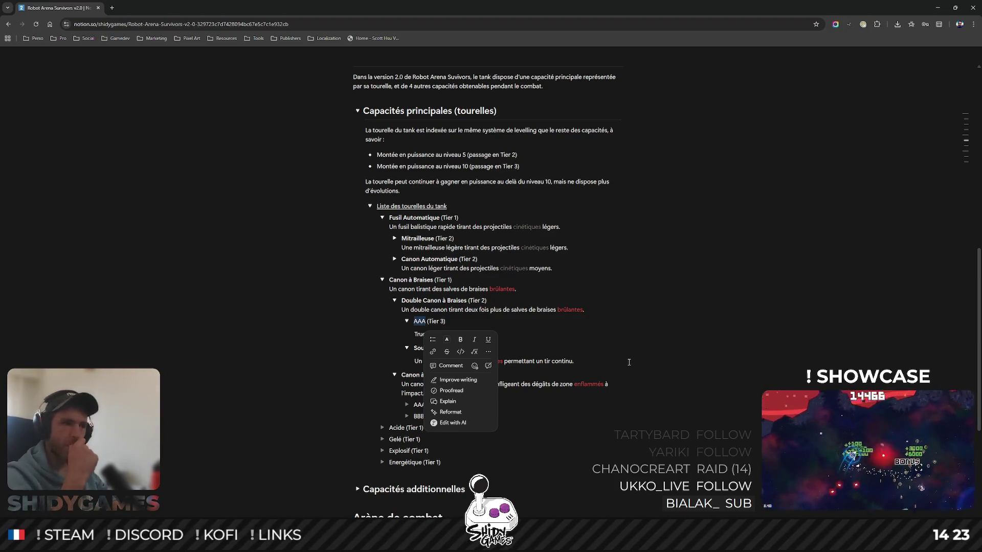
click(703, 379)
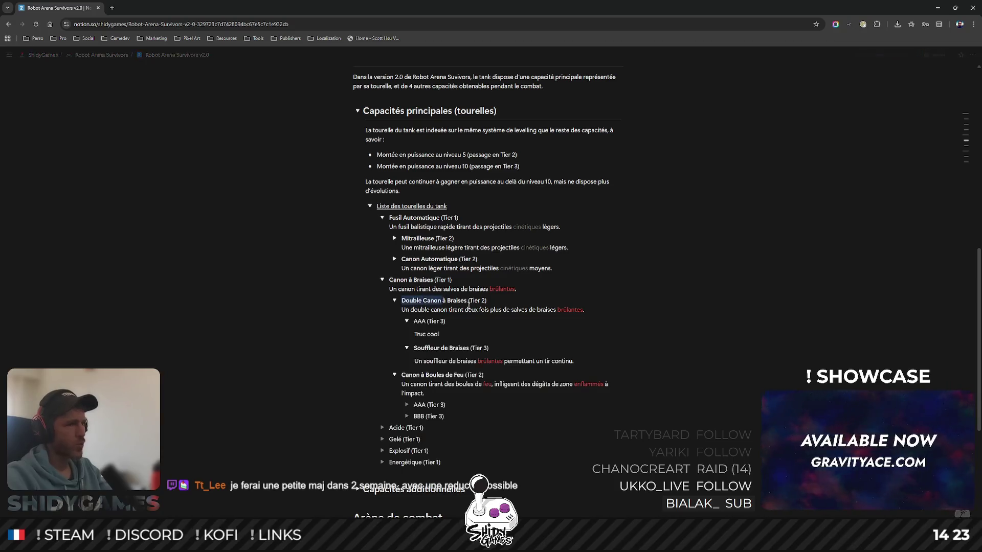
- Rename Tier 2 to 'Canon Large à Braises' with description 'Un canon tirant des salves de braises brûlantes plus rapidement.'
double_click(420, 301)
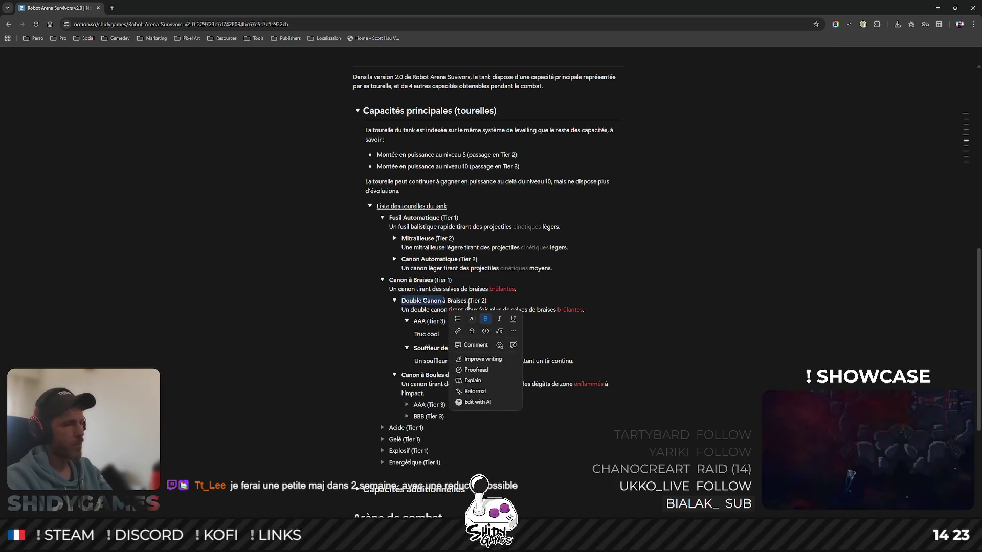
text(C)
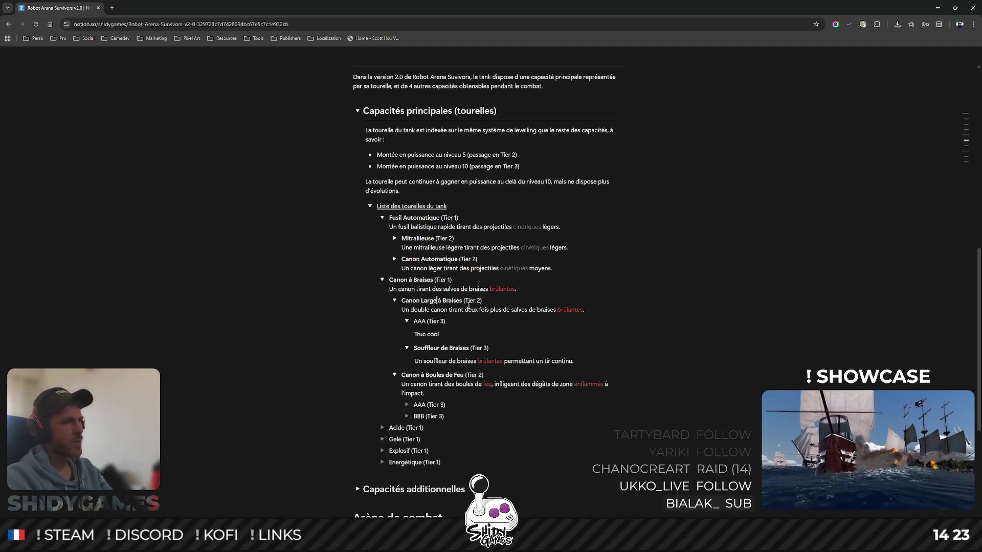
double_click(419, 309)
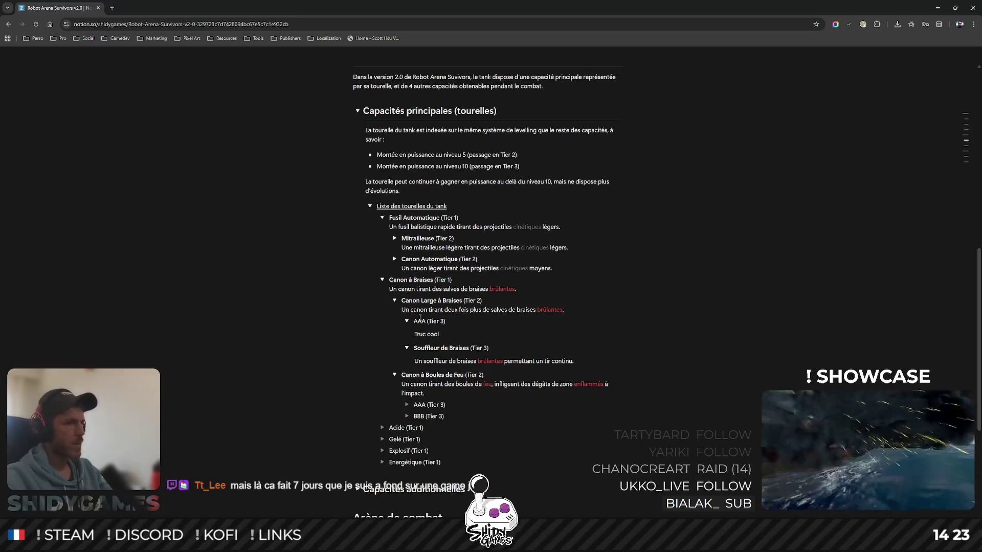
drag(445, 309, 469, 309)
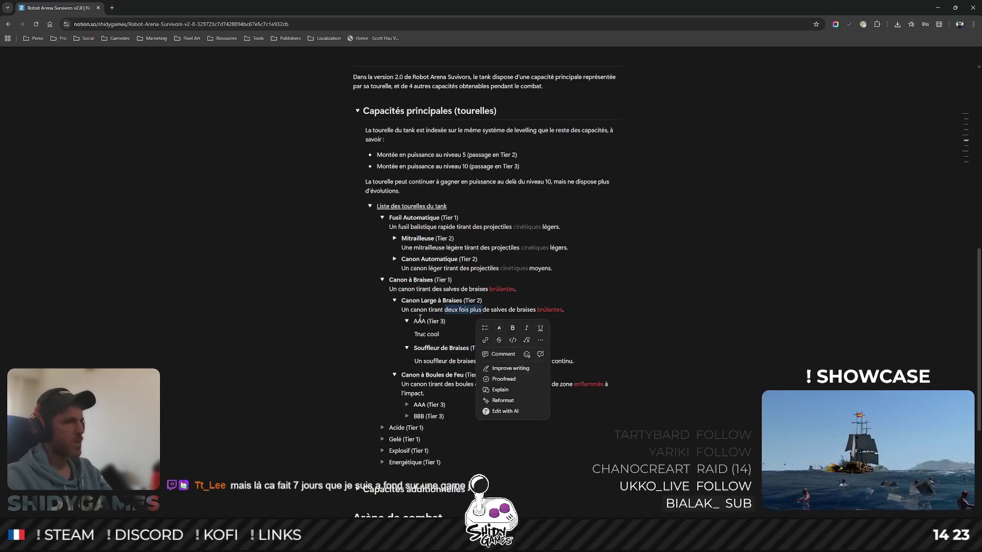
text(des)
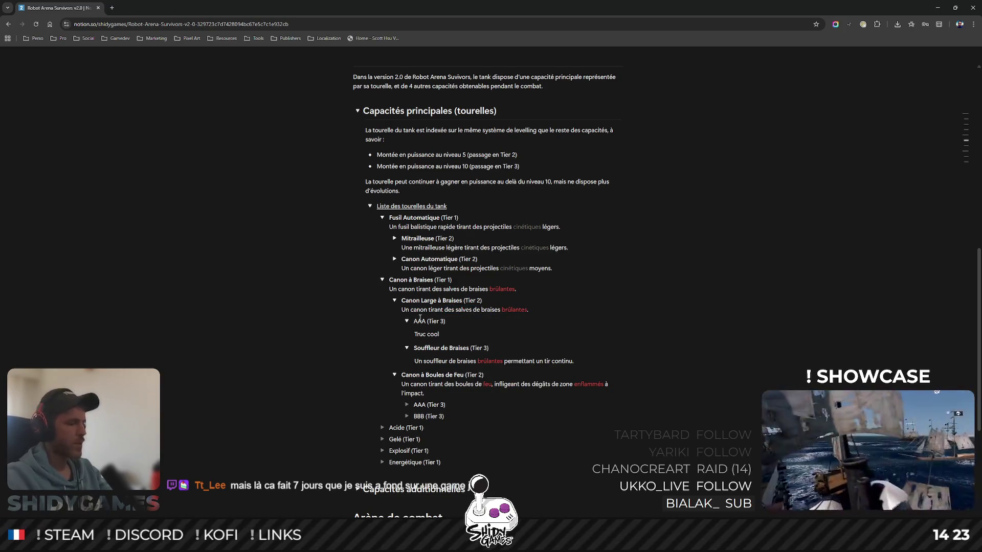
text(, plus rapidement.)
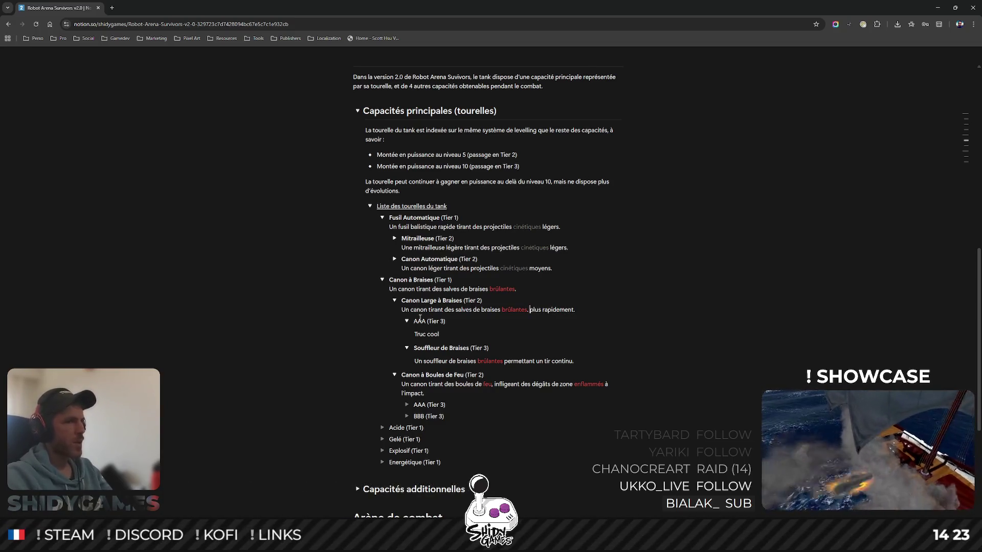
key(BackSpace)
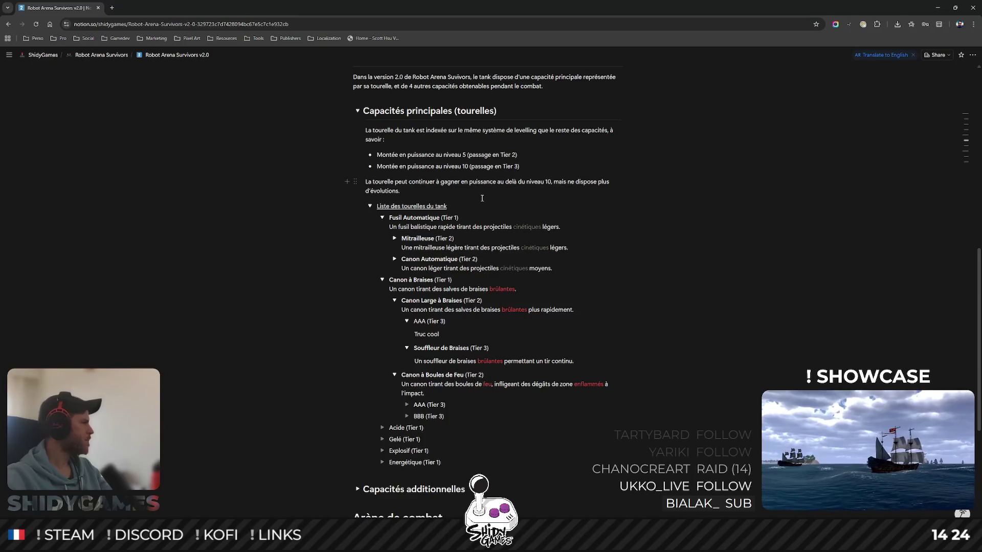
scroll(564, 299, down, 1)
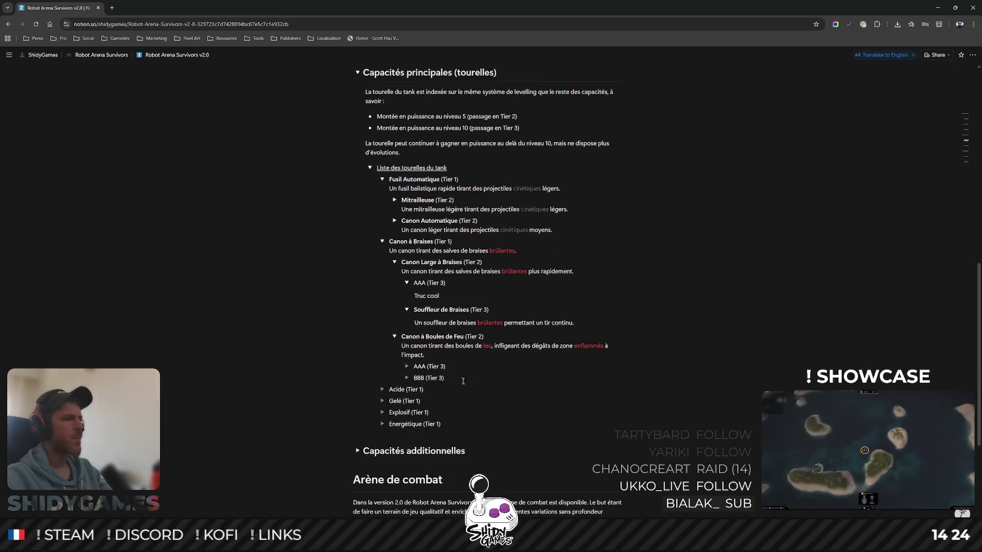
- End the Canon à Braises description with a full stop, then briefly search Windows for Godot without launching it
drag(433, 283, 432, 284)
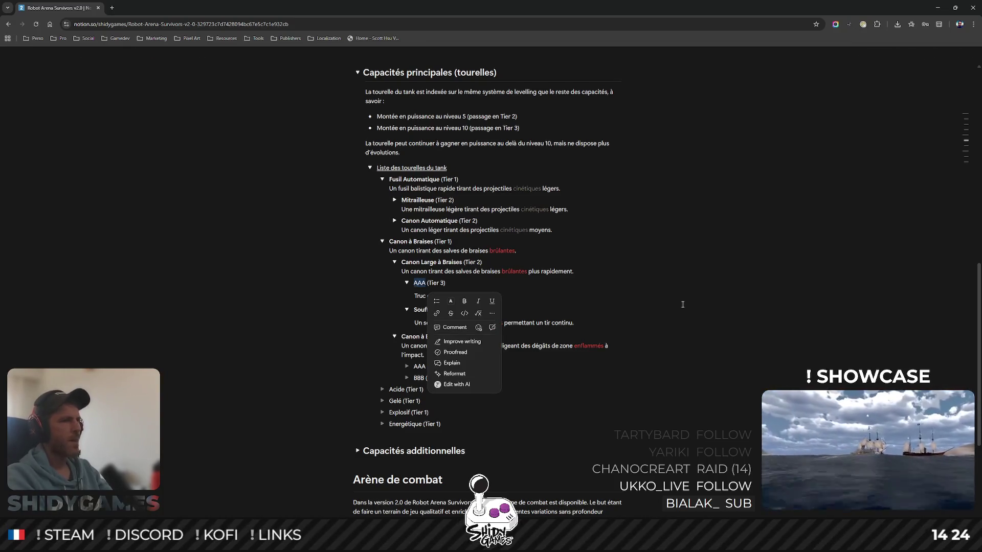
click(678, 241)
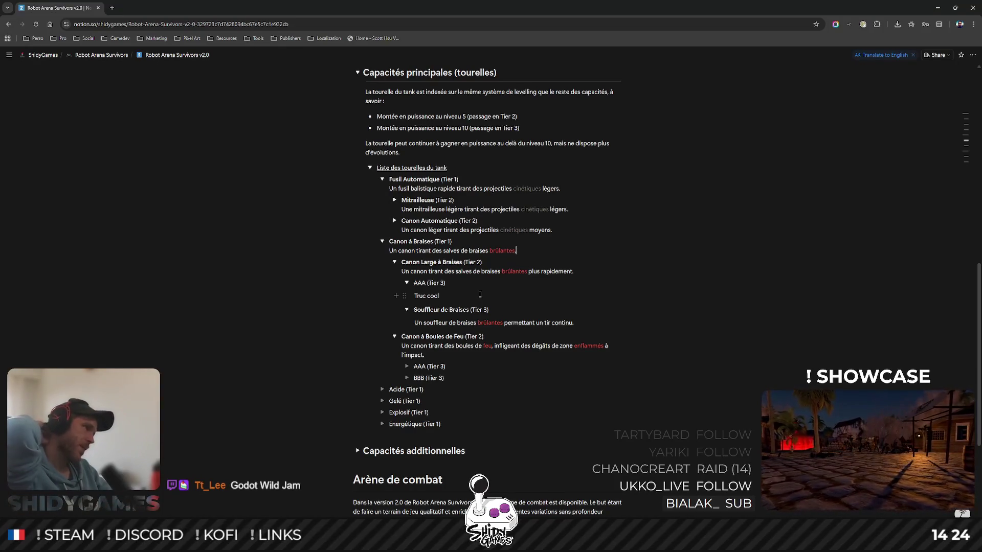
key(super)
text(godot)
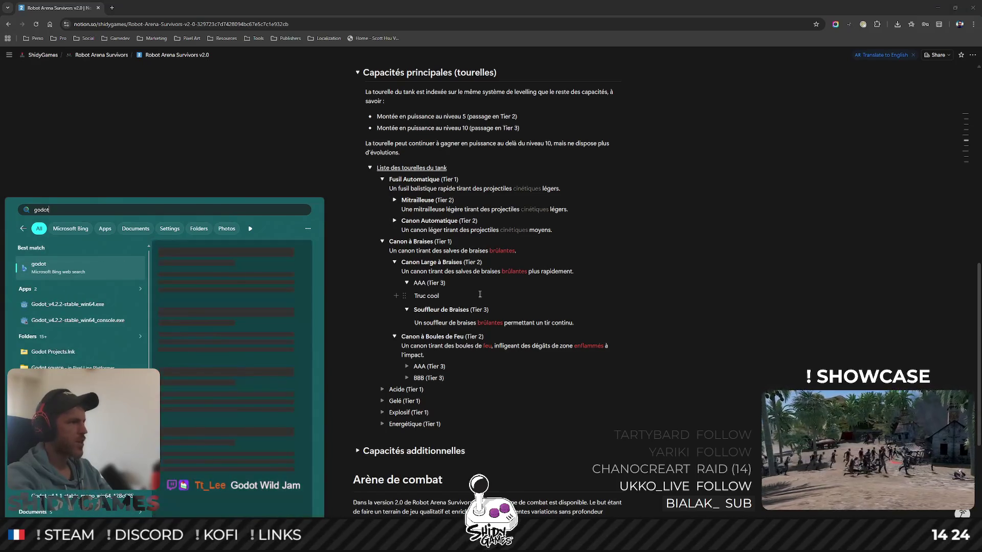
key(Down)
key(Down)
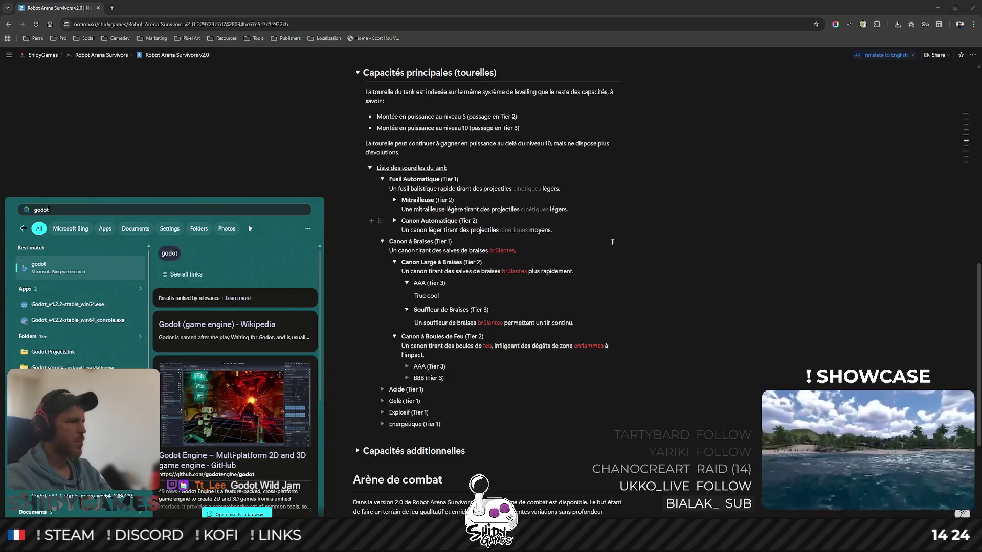
key(Return)
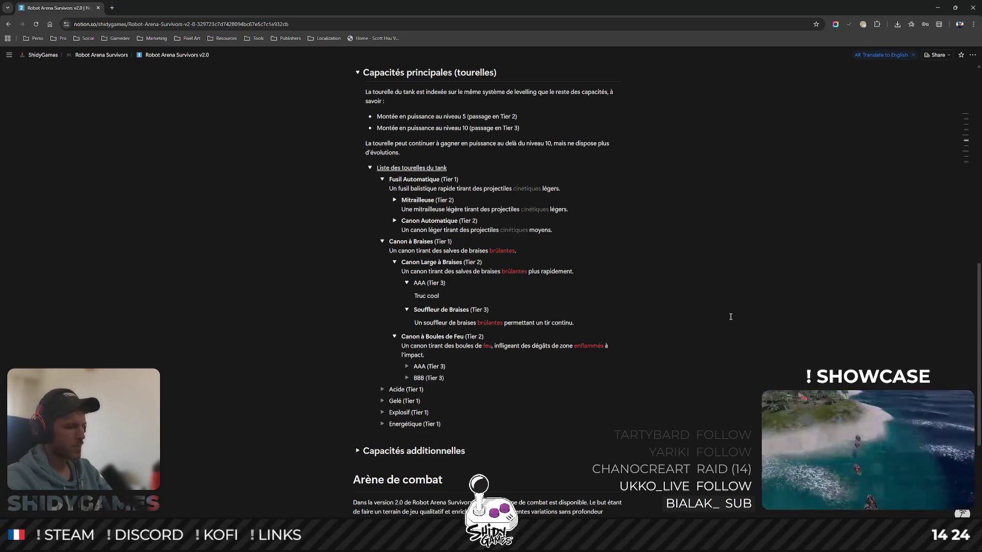
text(.)
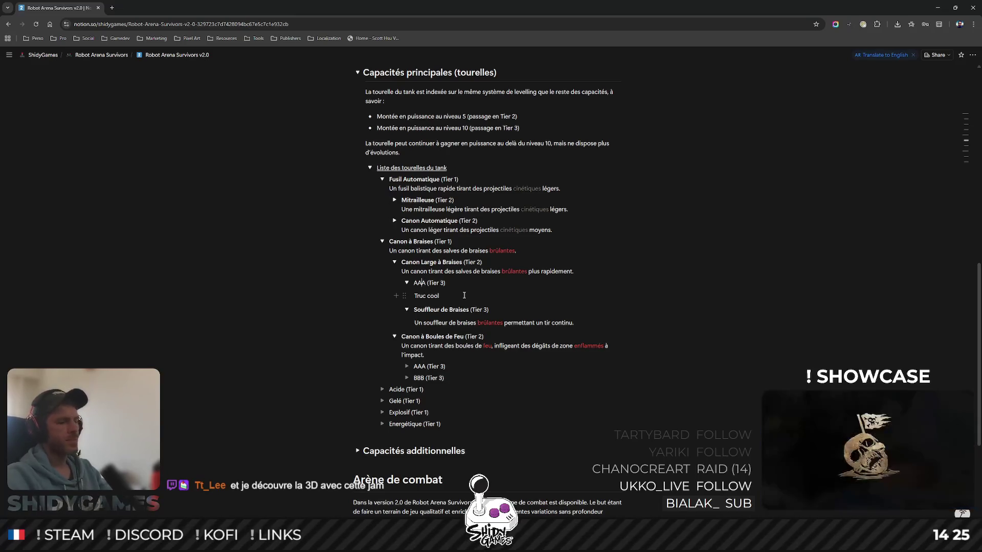
- Select the AAA placeholder name and dismiss its formatting options without changes
double_click(420, 282)
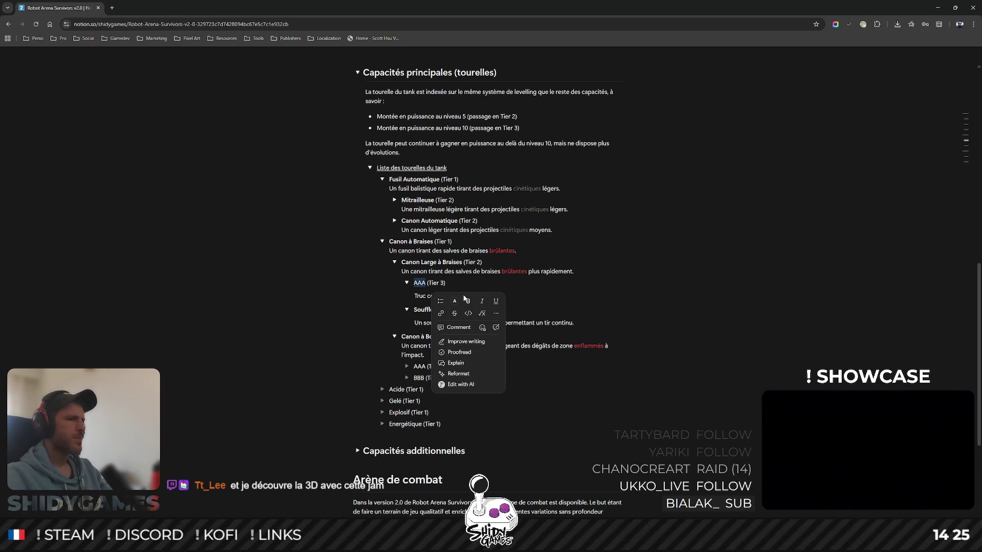
key(Escape)
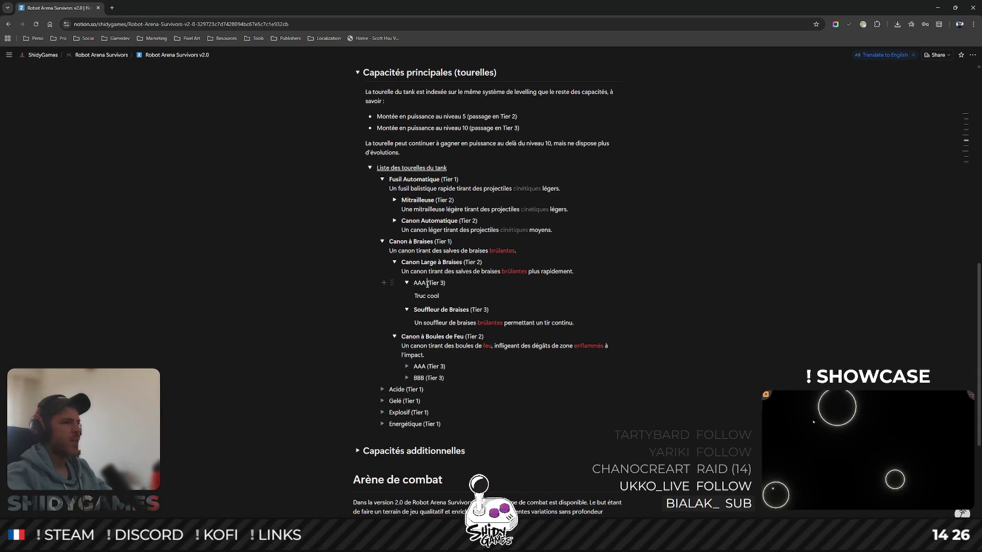
- Rename the AAA placeholder to 'Canon à Braises Collantes (Tier 3)' and review its 'Truc cool' line
double_click(420, 282)
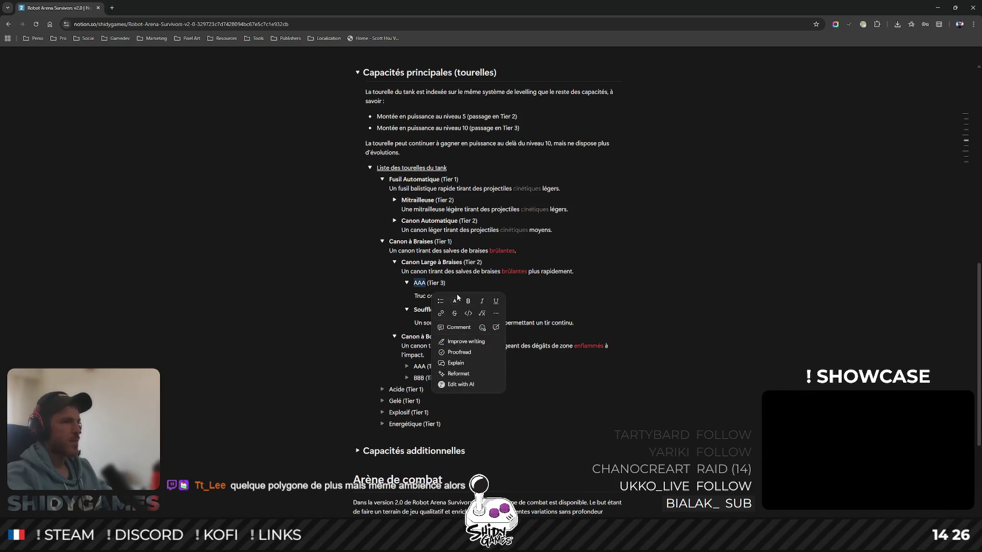
text(Canon )
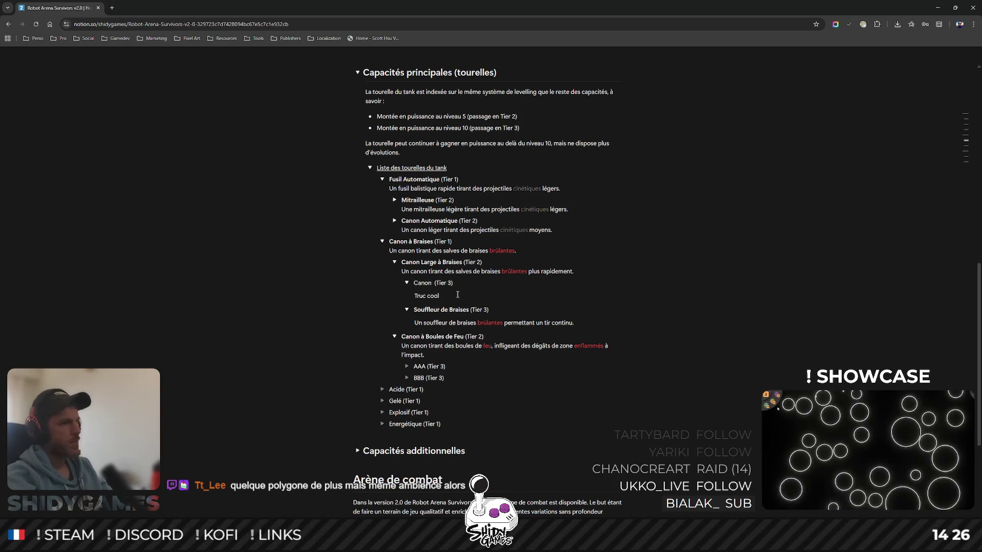
text(à )
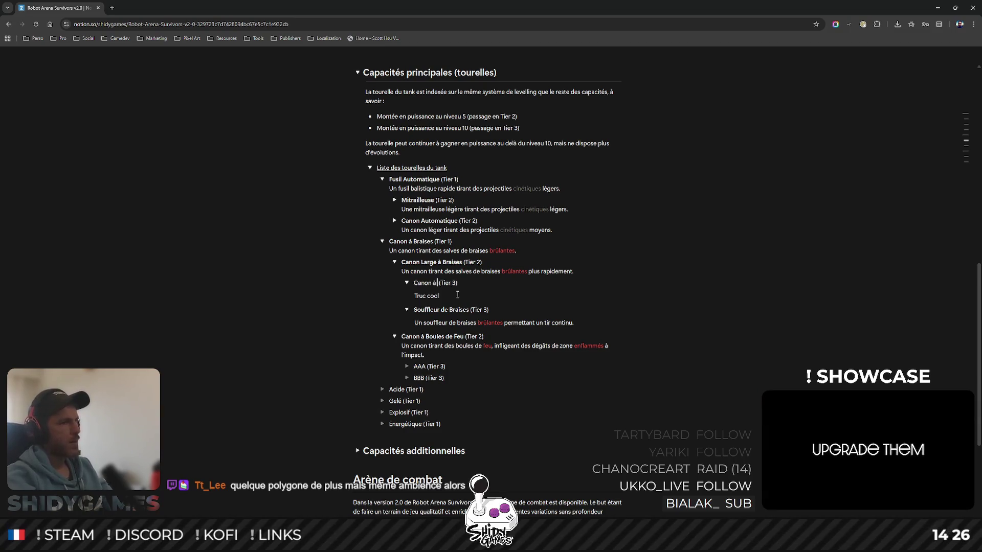
text(es Collantes)
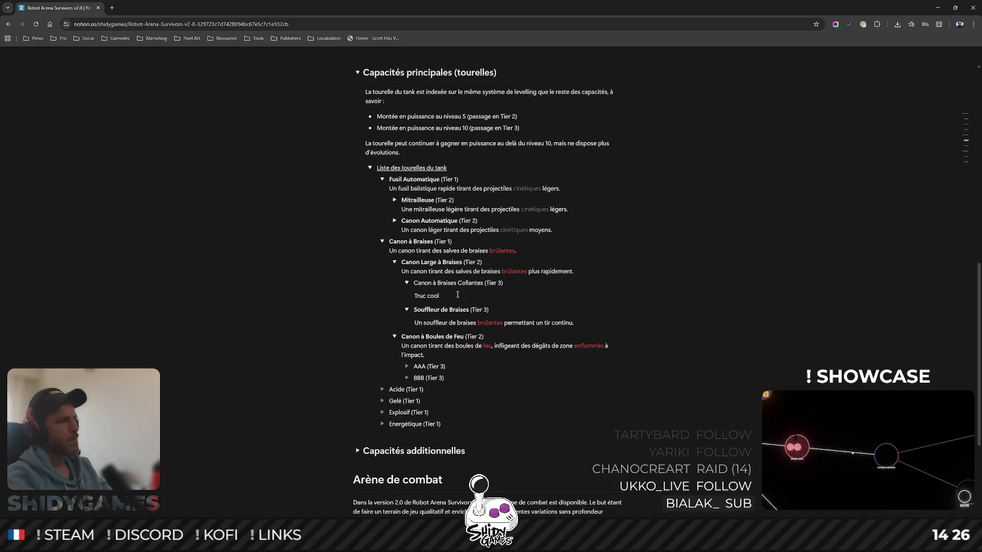
click(457, 296)
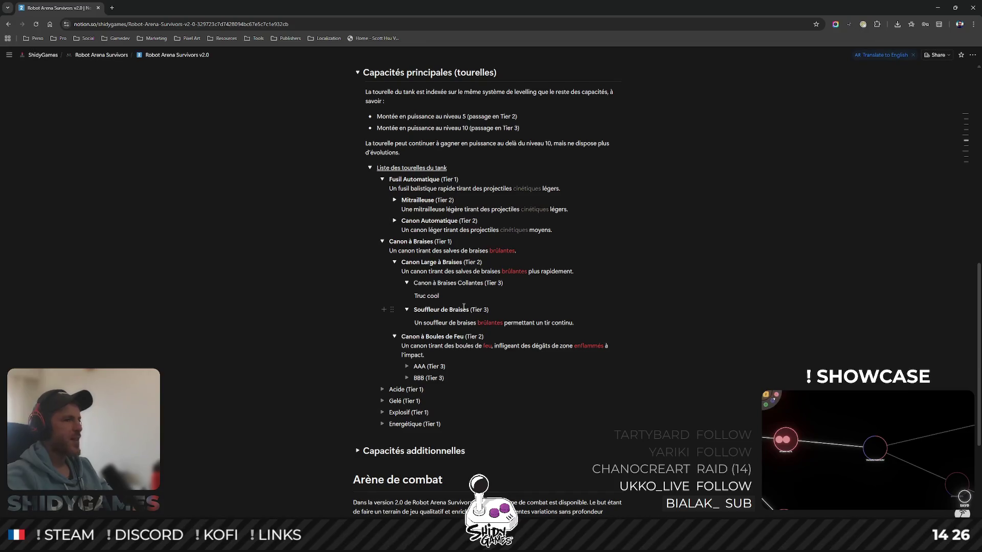
key(shift+Home)
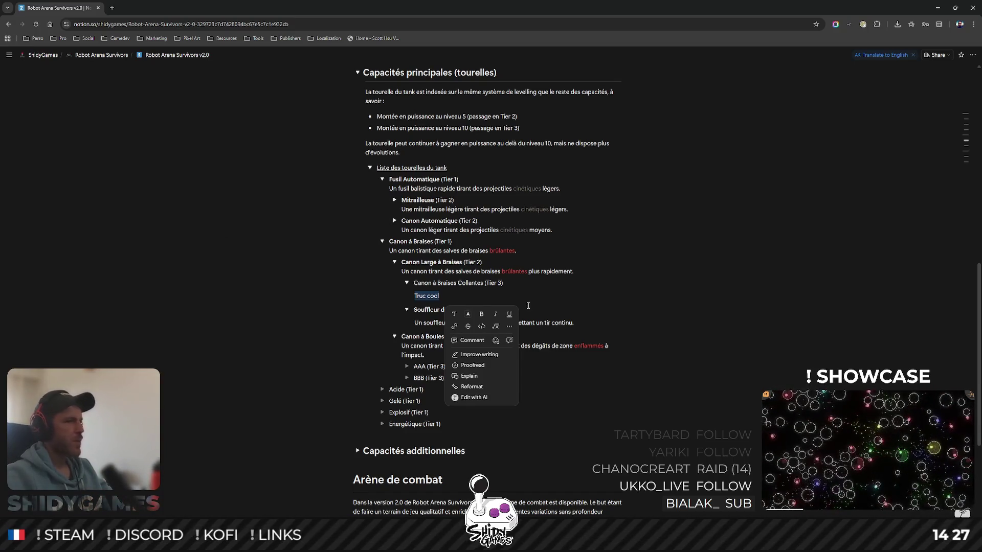
click(416, 295)
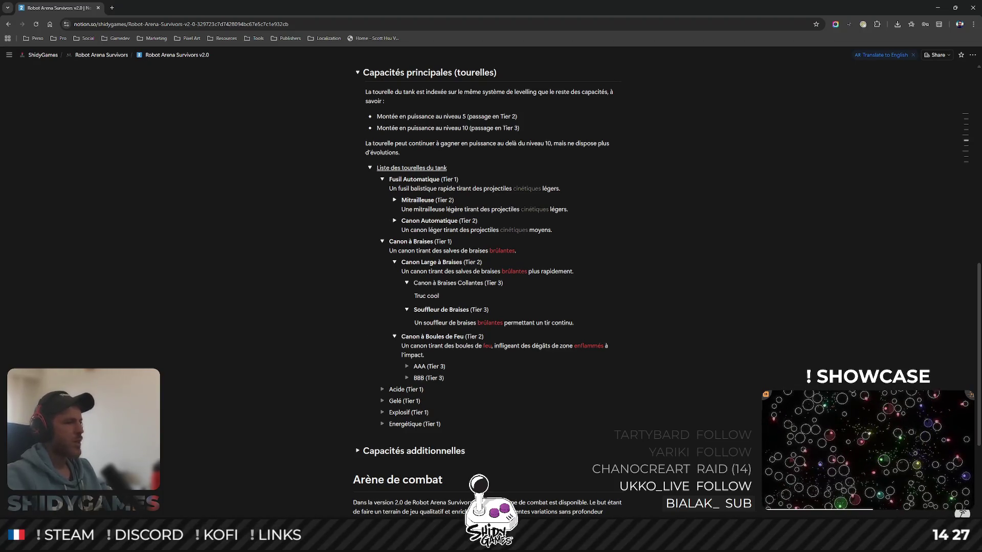
- Switch to the Blender tank model and select the tank hull
key(alt+Tab)
click(431, 337)
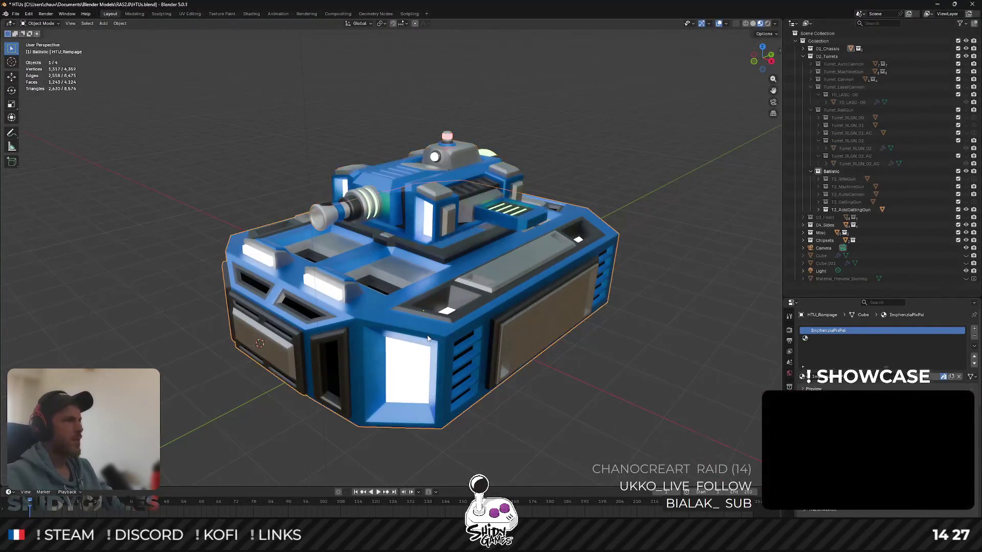
- Orbit the tank with its T3 Acid Gatling Gun turret from several angles, then minimize Blender
mouse_move(389, 316)
mouse_down()
mouse_move(326, 305)
mouse_move(348, 298)
mouse_up()
middle_click(385, 302)
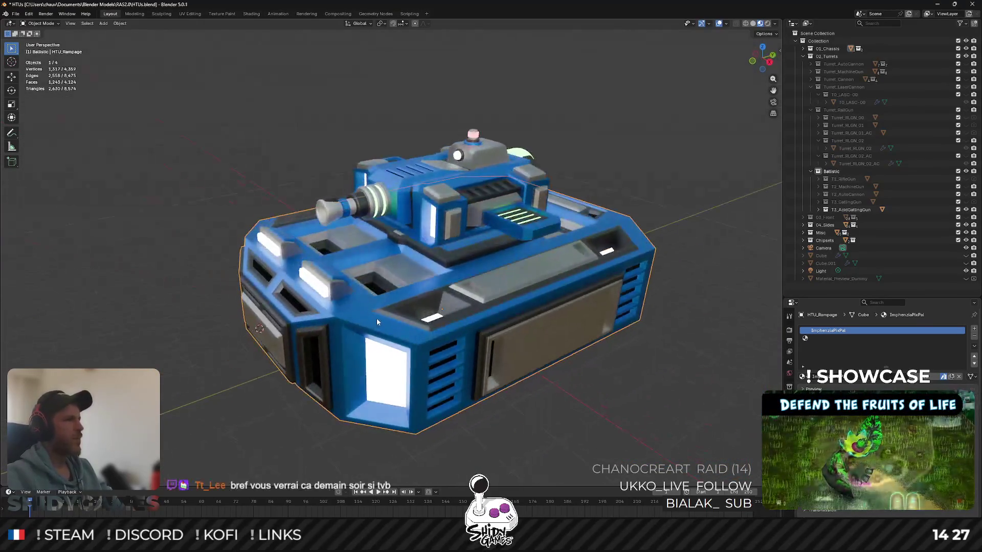
click(411, 255)
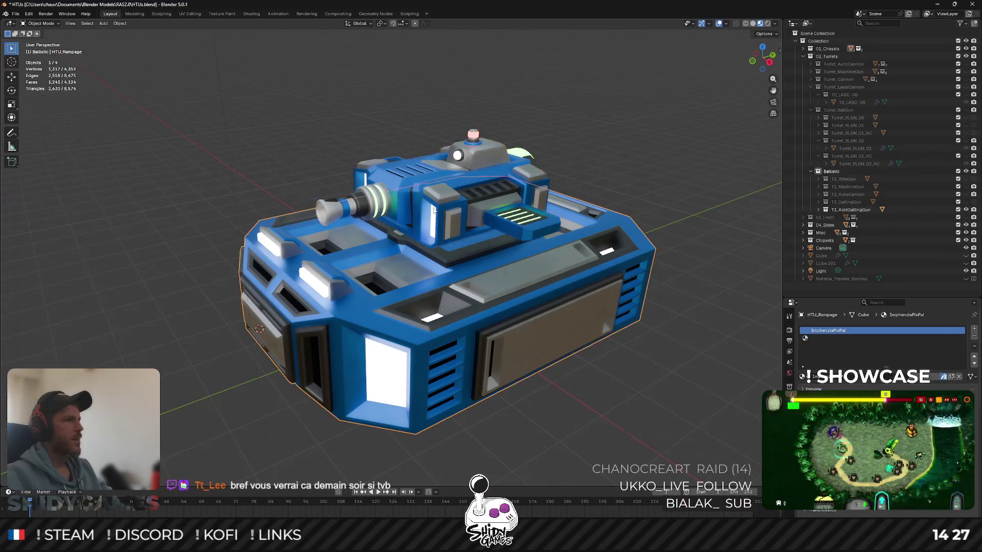
mouse_move(458, 190)
mouse_down()
mouse_move(445, 208)
mouse_move(470, 228)
mouse_move(469, 194)
mouse_up()
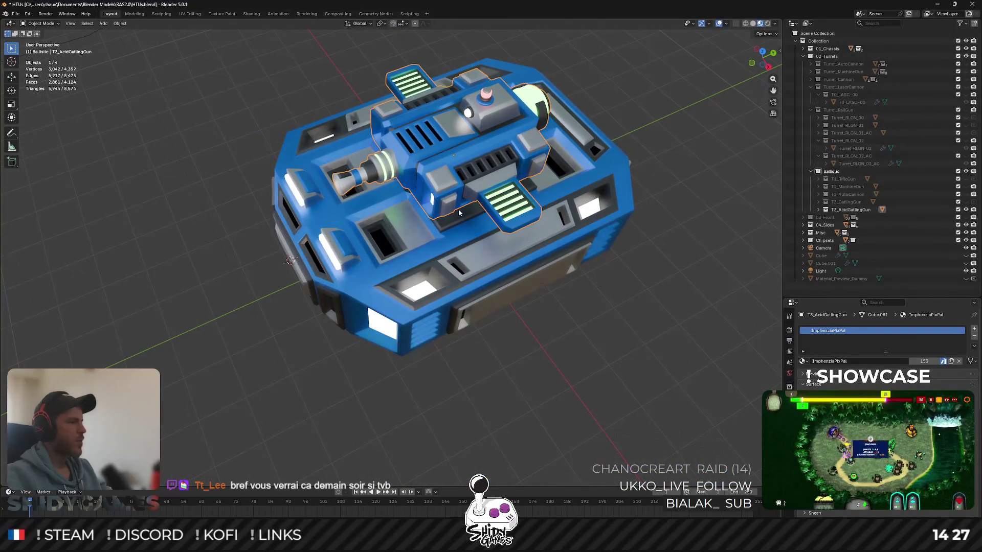
mouse_move(458, 209)
mouse_down()
mouse_move(451, 165)
mouse_move(464, 154)
mouse_move(610, 159)
mouse_move(600, 164)
mouse_up()
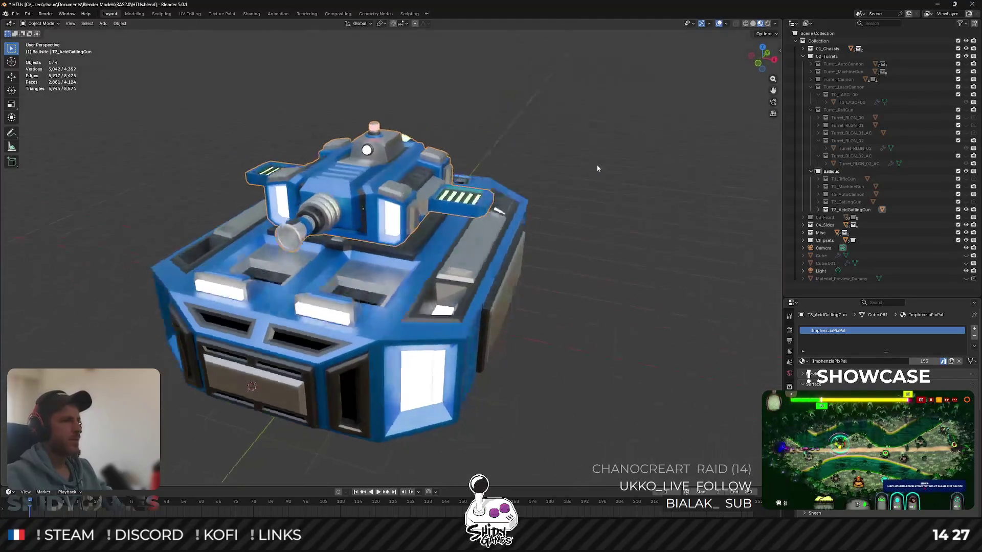
click(937, 6)
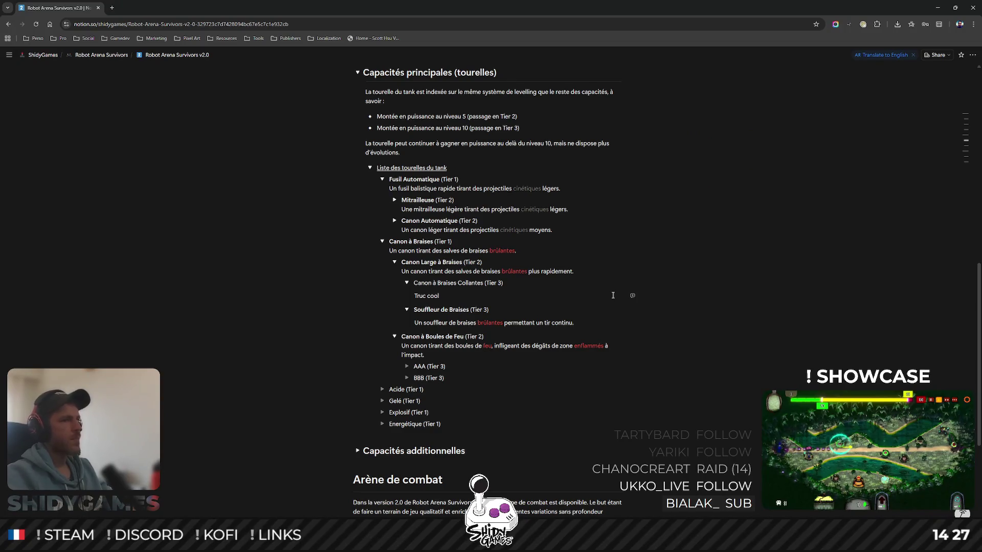
- Replace 'Truc cool' with the sticky-ember description: embers stick, explode and deal fire damage nearby
key(ctrl+shift+Left)
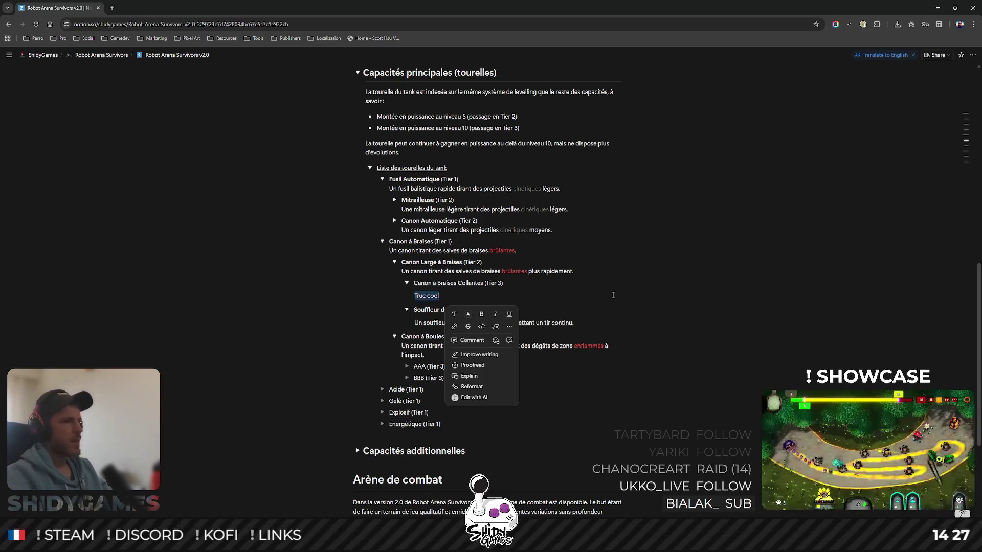
text(Un canon )
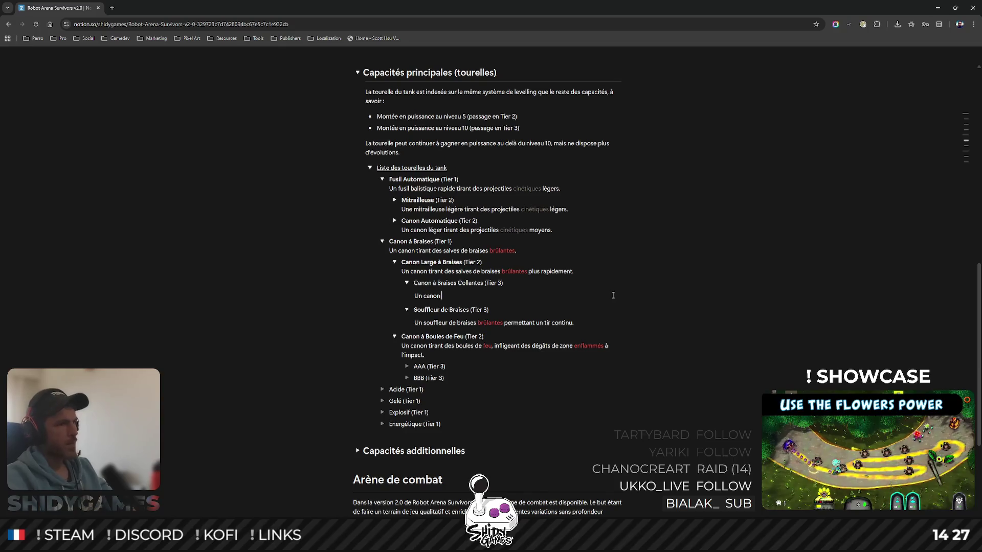
text(tirant des bra)
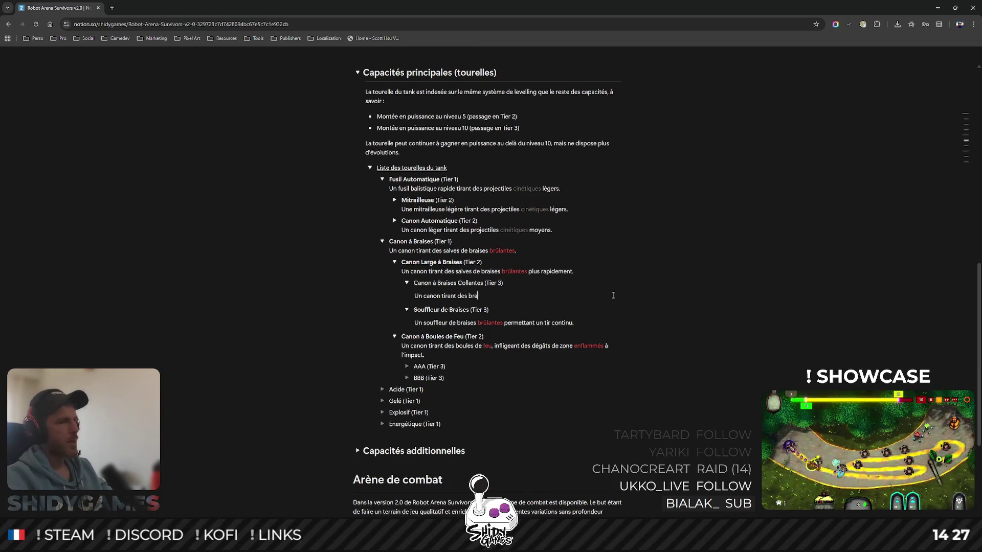
text(ises br)
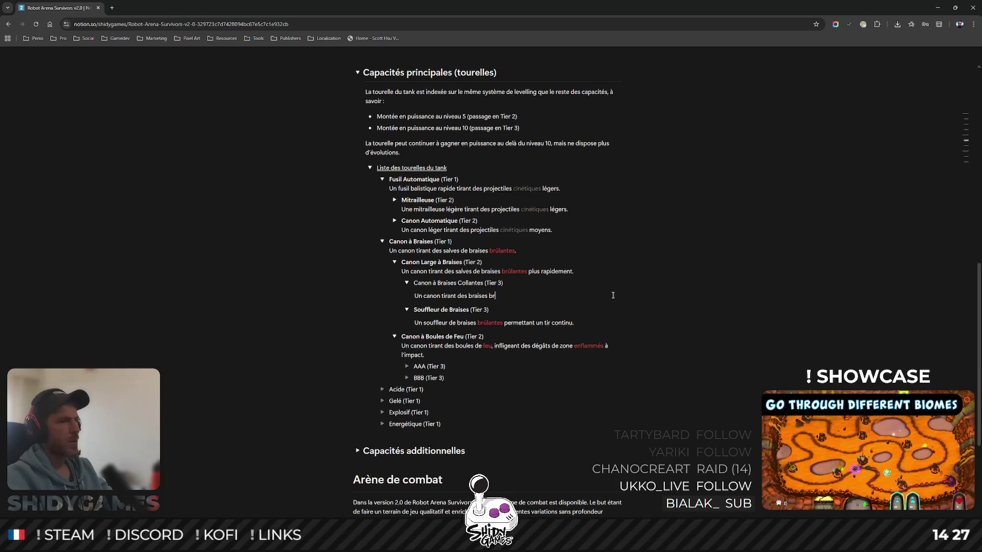
text(ûlantes et collantes, qui )
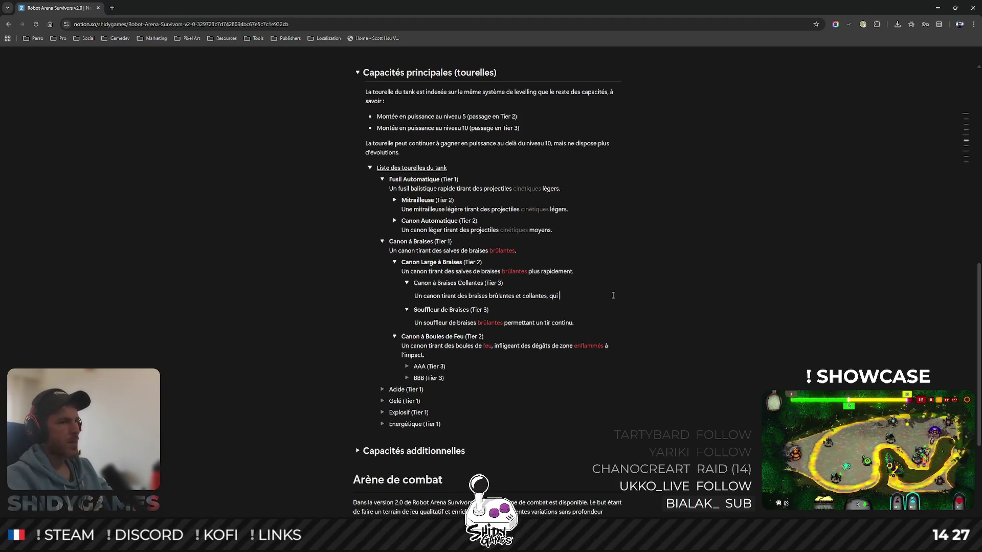
text(explosent sur)
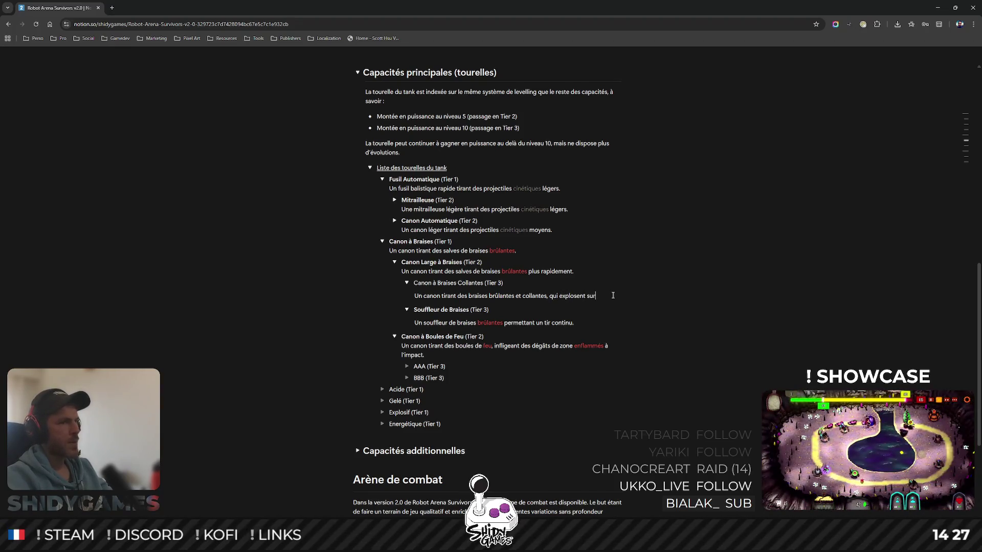
text( la cible a)
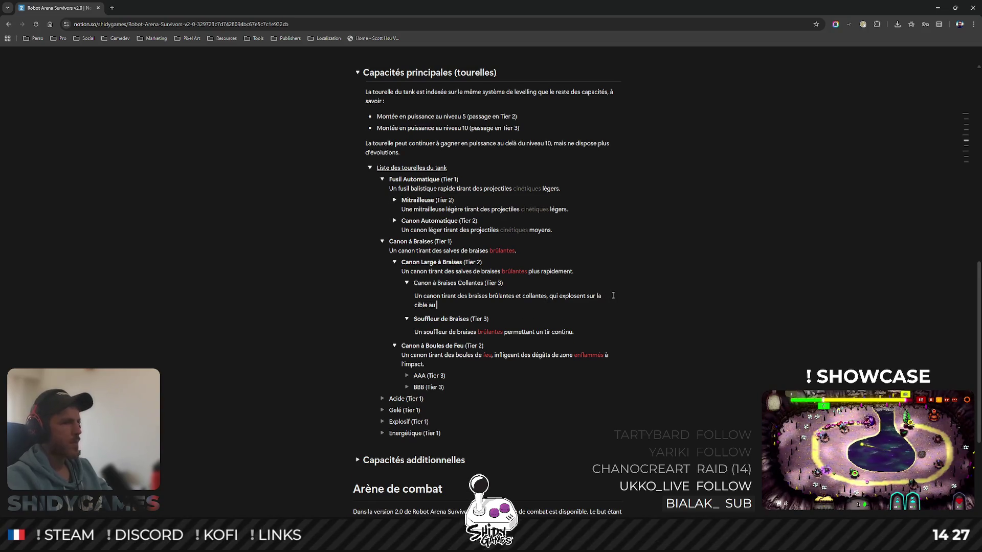
text(ut de quelques s)
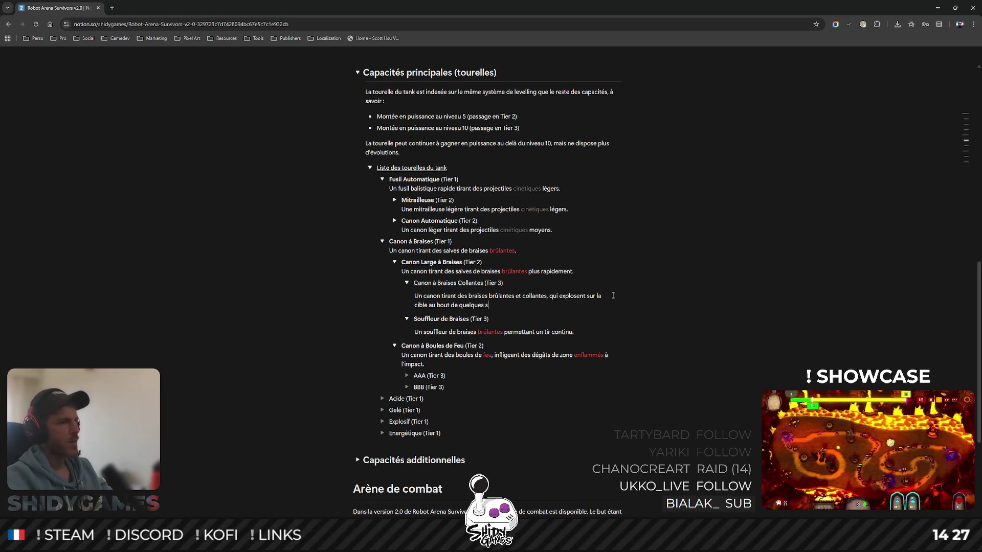
text(econdes et infligen)
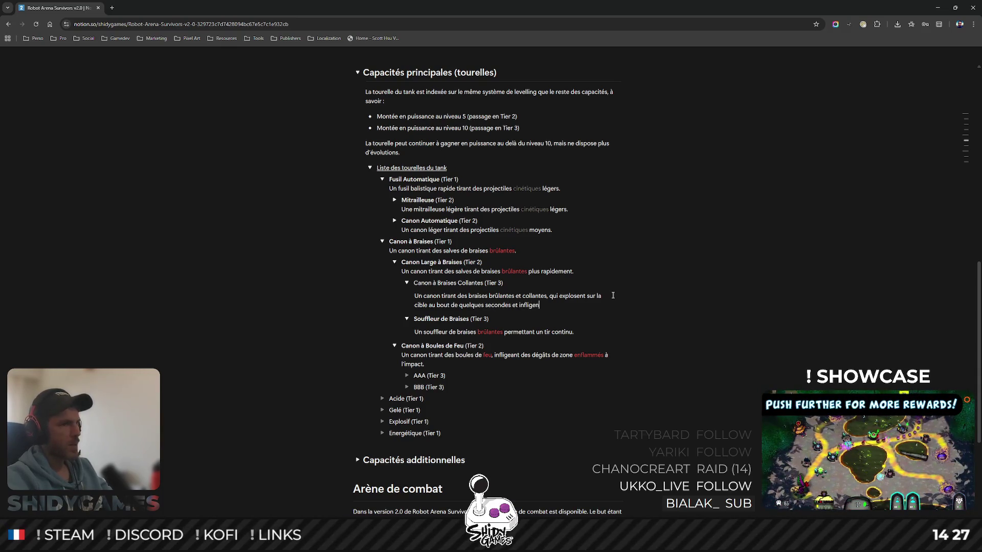
text(t des dég)
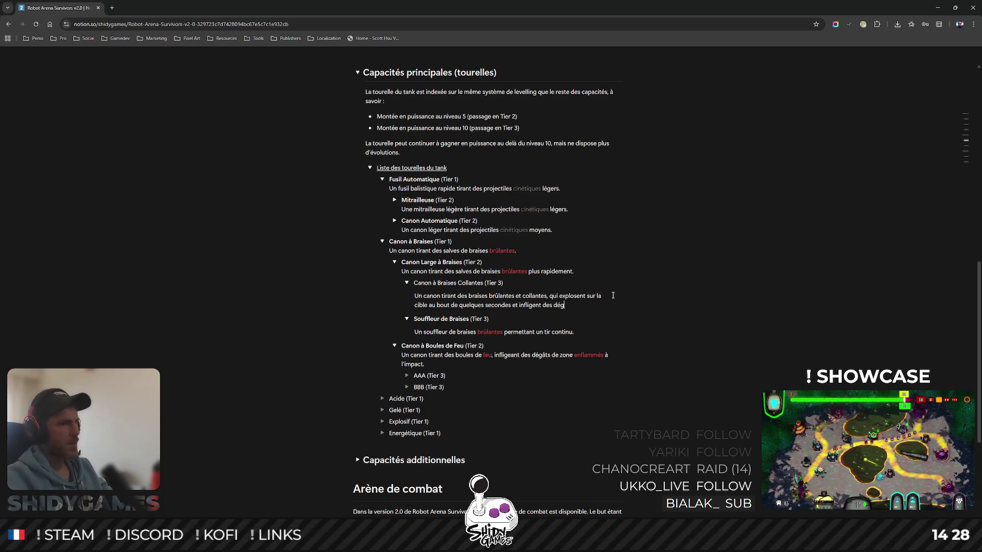
text(âts enflammé)
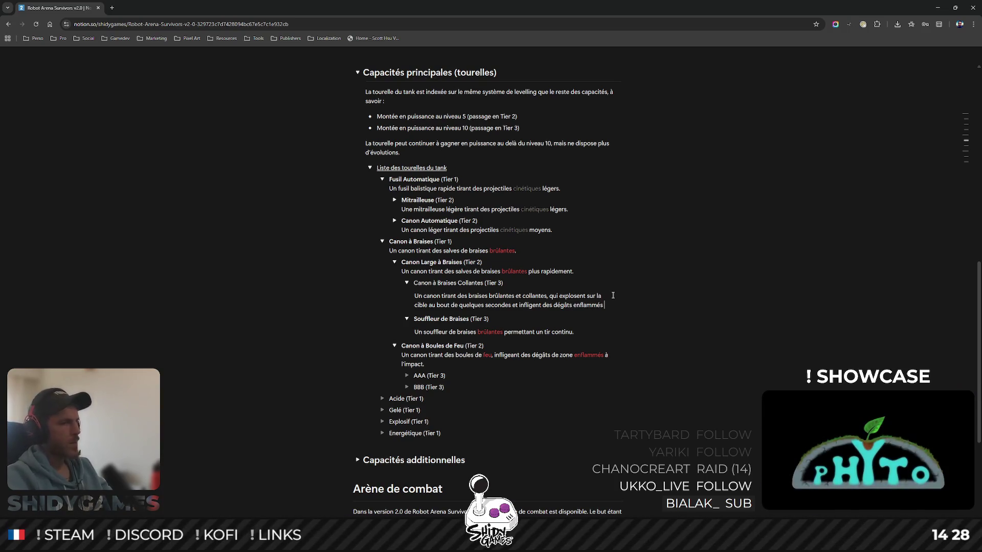
text( sur une)
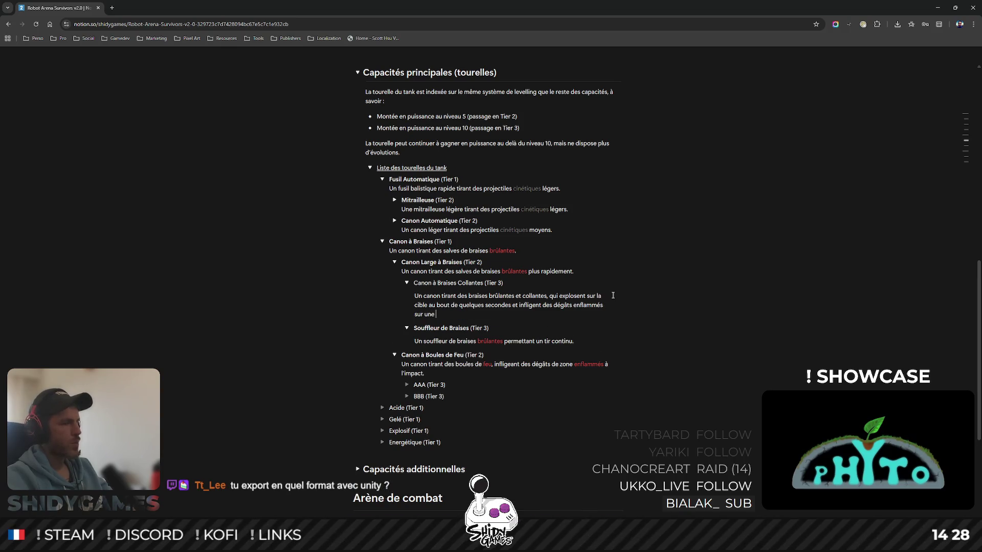
text( petite zone autour)
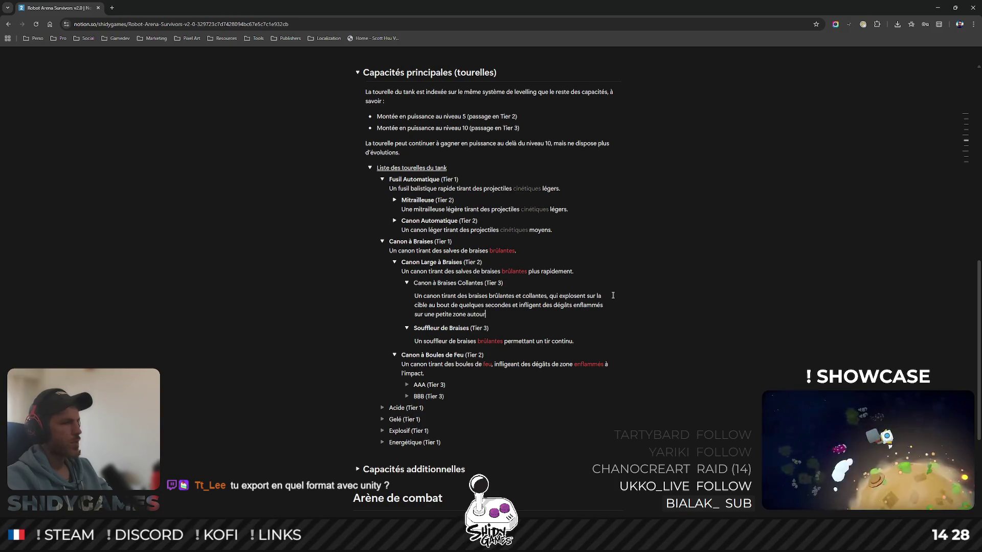
text( de l'explosion.)
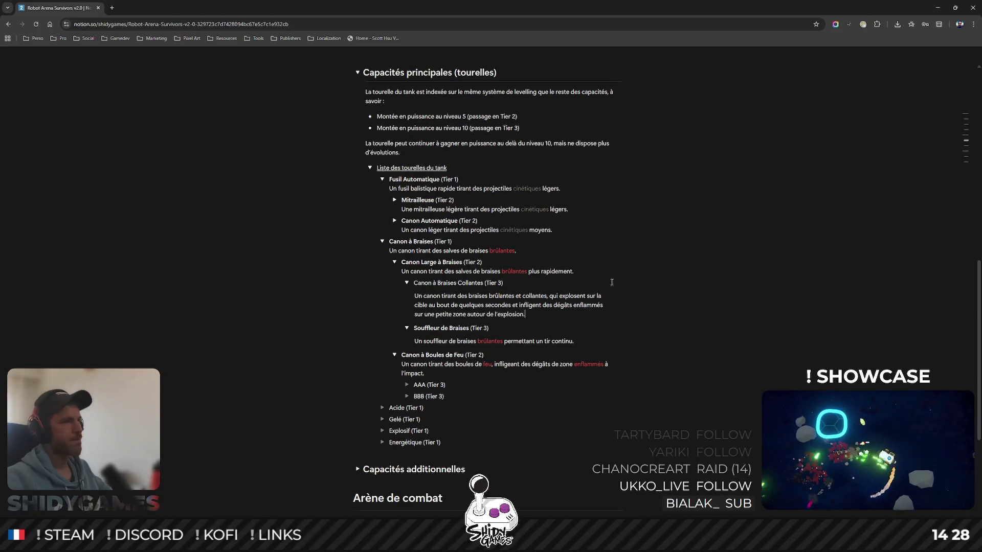
- Make the Canon à Braises Collantes (Tier 3) title bold
drag(413, 283, 484, 283)
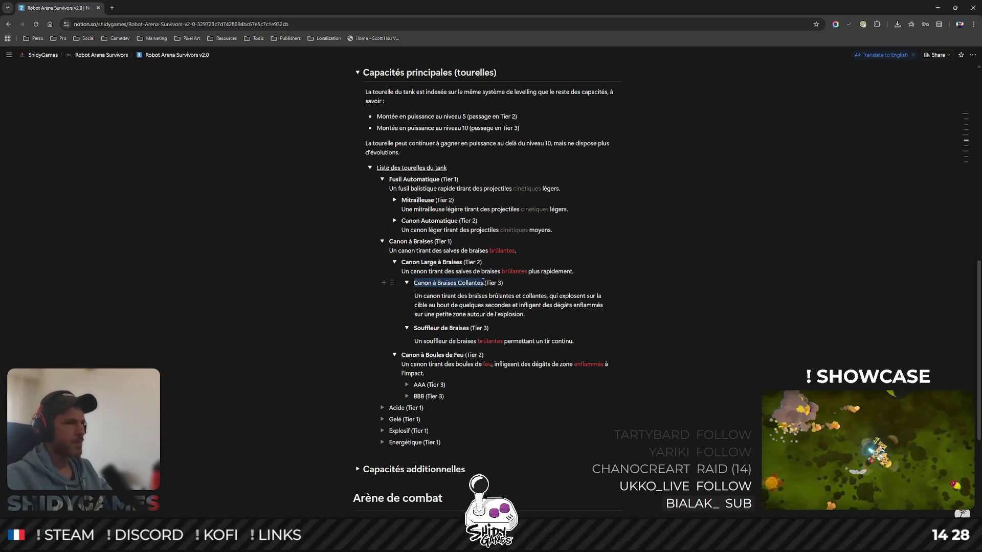
click(459, 296)
- Colour the keywords 'brûlantes' and 'enflammés' red in the Tier 3 description
double_click(503, 297)
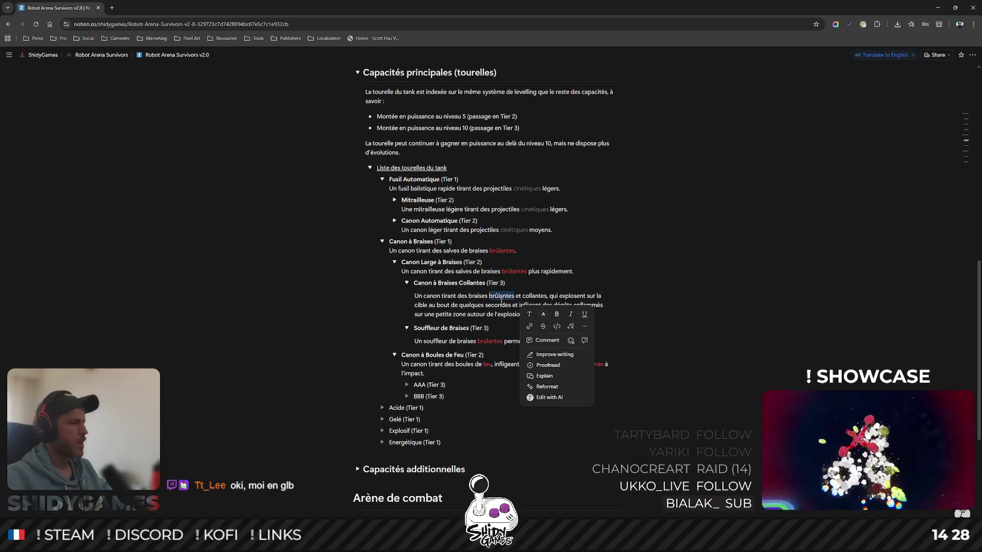
click(543, 315)
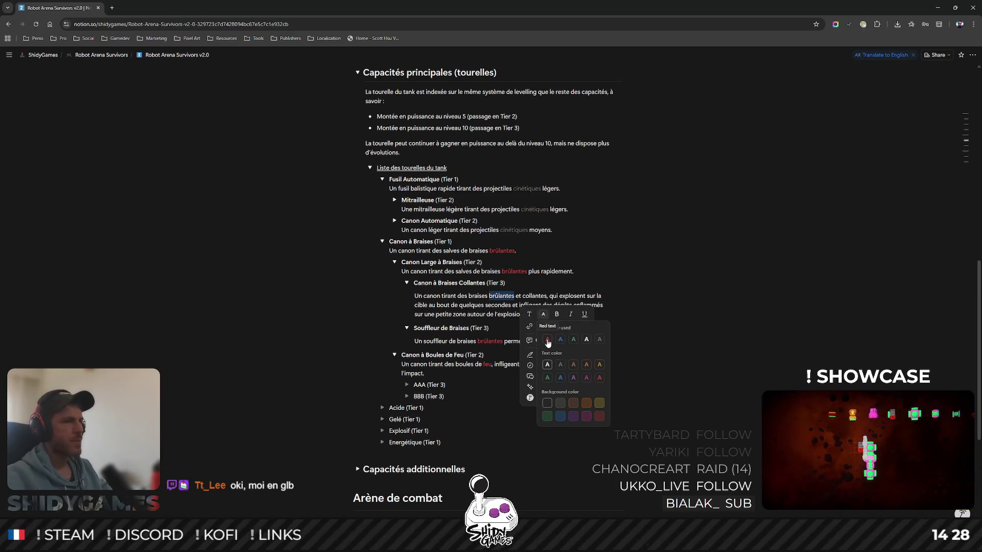
click(548, 340)
mouse_move(582, 305)
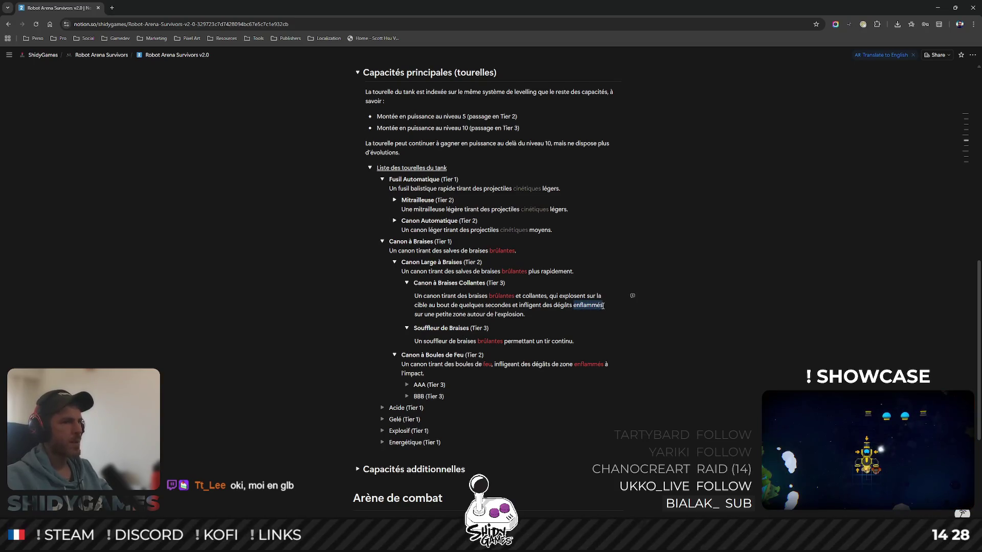
double_click(587, 306)
click(655, 309)
click(660, 333)
click(491, 328)
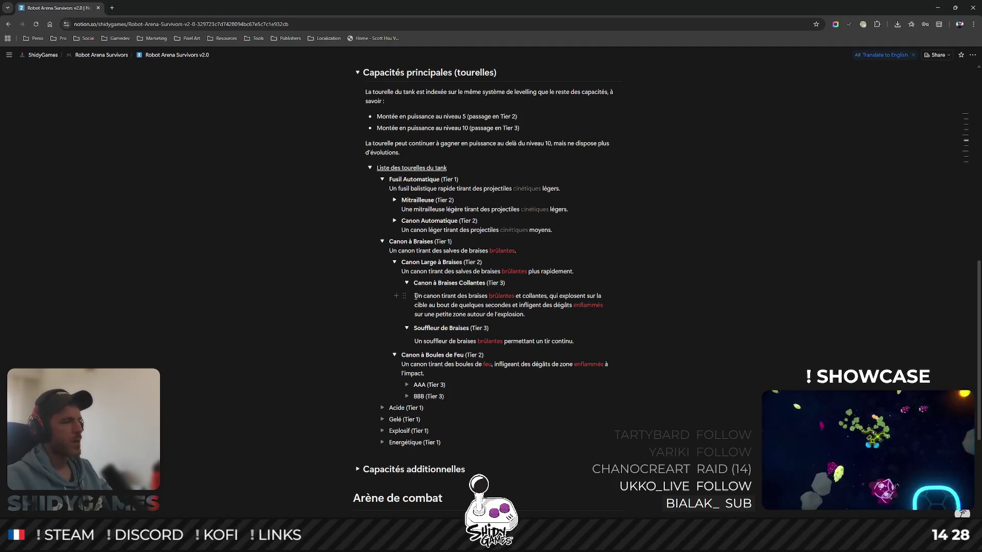
mouse_move(491, 341)
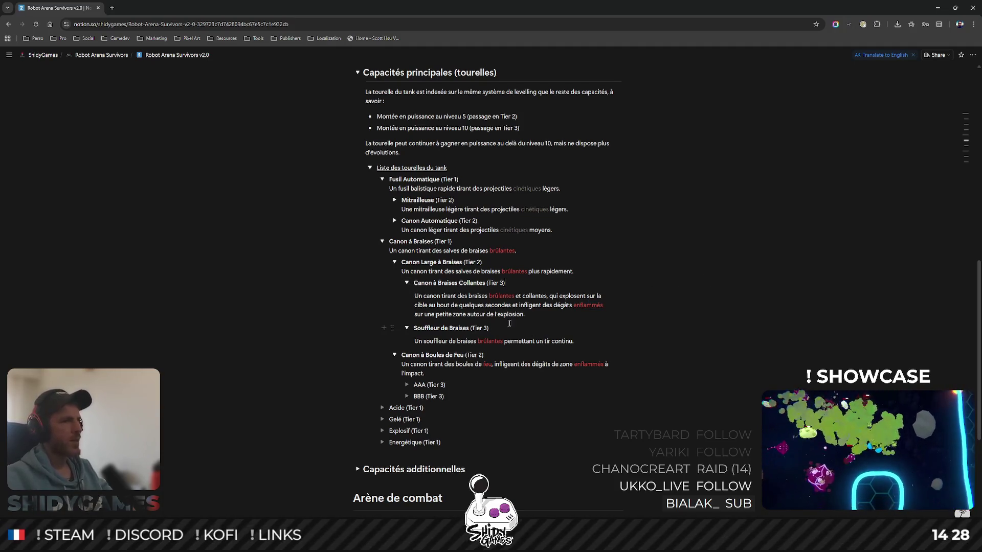
click(541, 315)
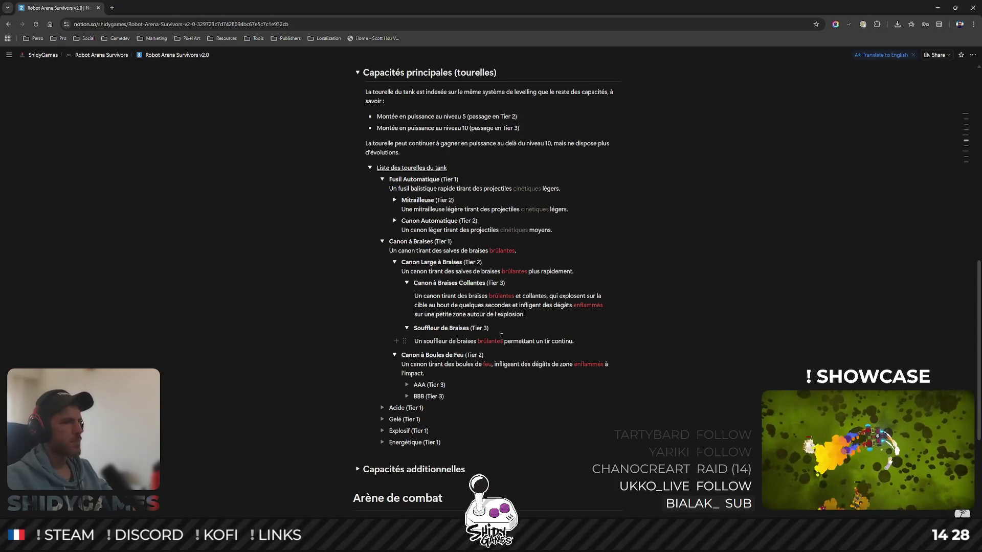
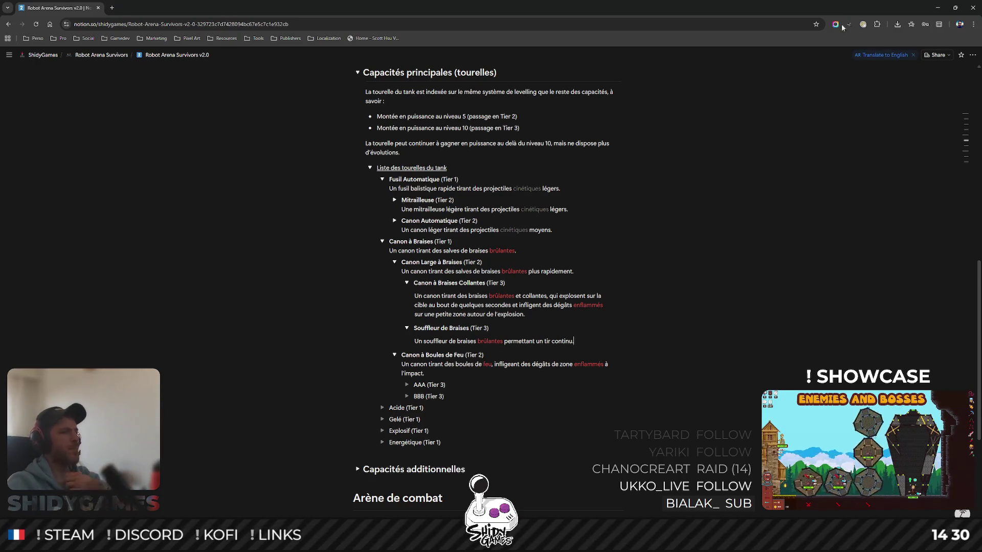
- Collapse Canon à Braises Collantes, Souffleur de Braises and their parent Canon Large à Braises
click(408, 283)
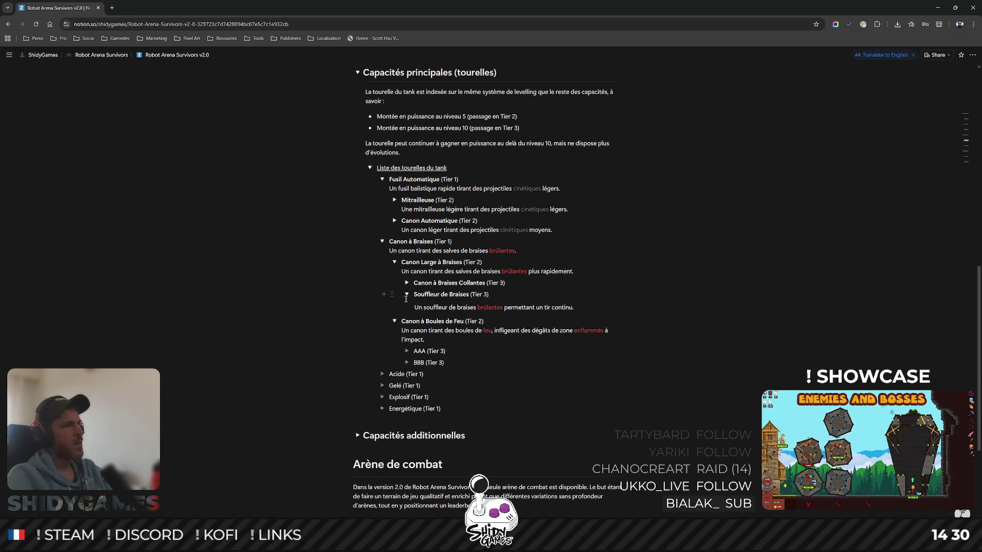
click(407, 295)
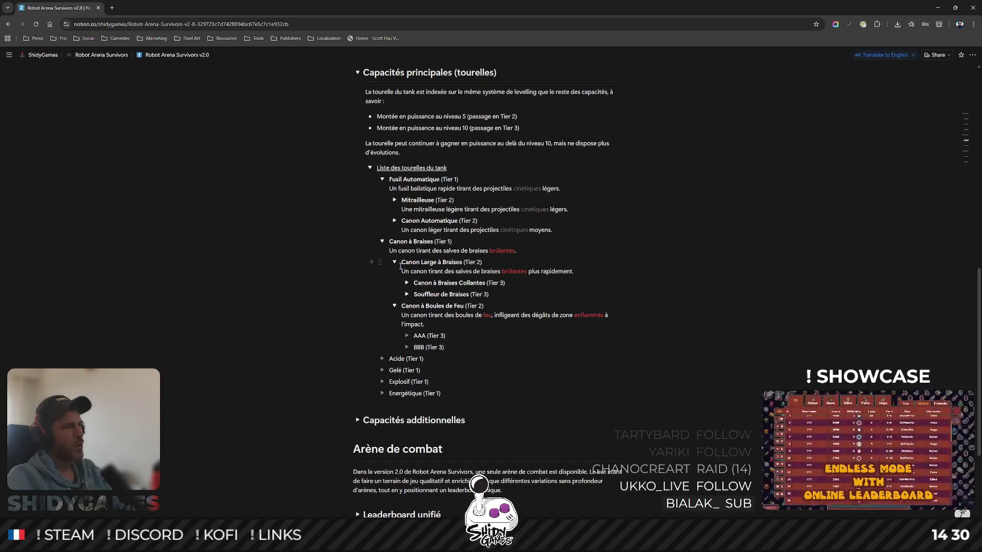
click(394, 262)
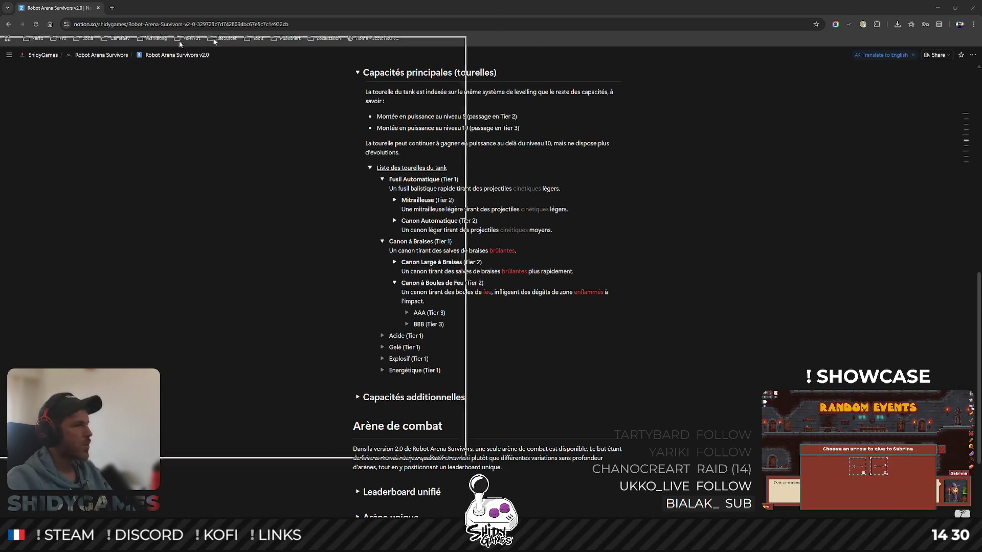
key(alt+Tab)
click(399, 306)
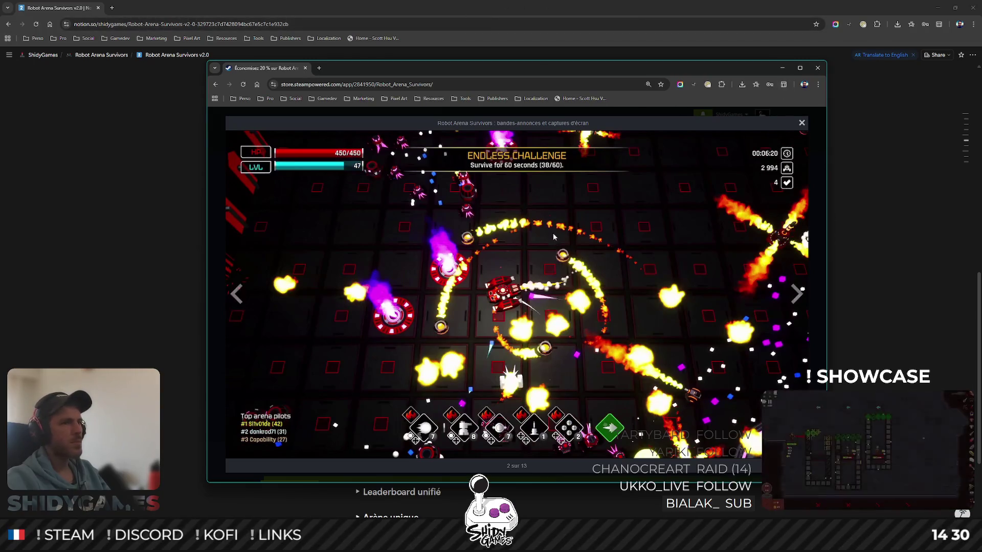
click(785, 69)
right_click(427, 282)
click(596, 293)
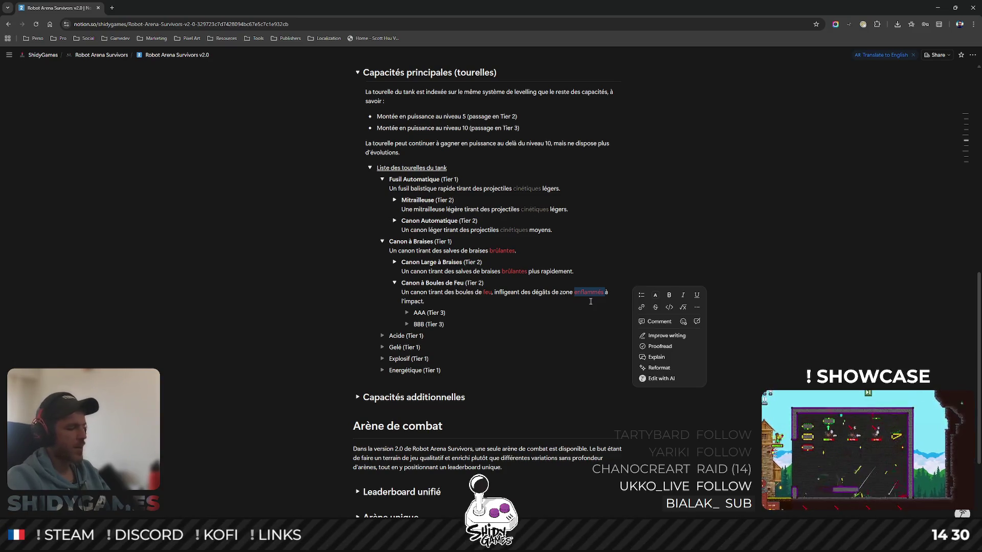
- Expand the AAA (Tier 3) placeholder, inspect its name, then collapse it again
click(463, 310)
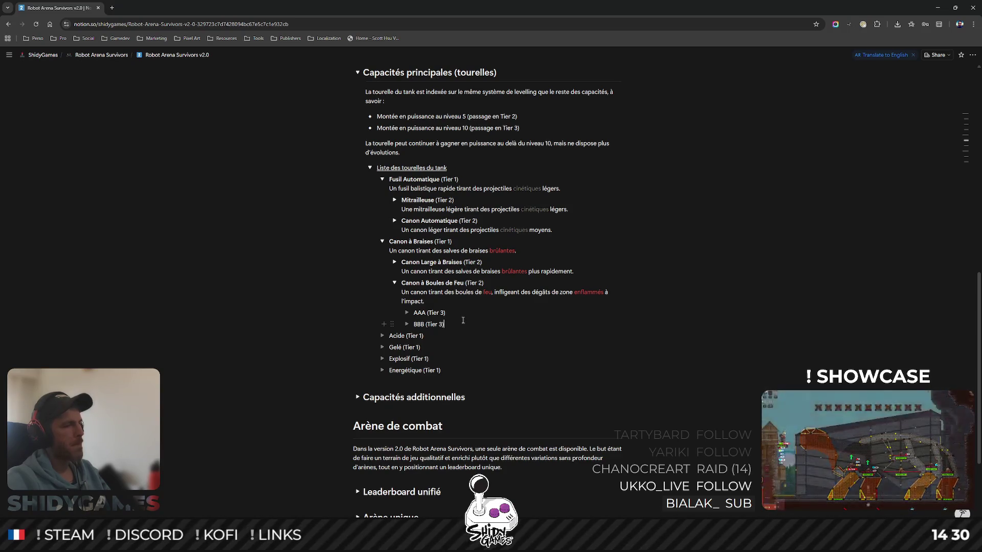
click(407, 314)
double_click(421, 313)
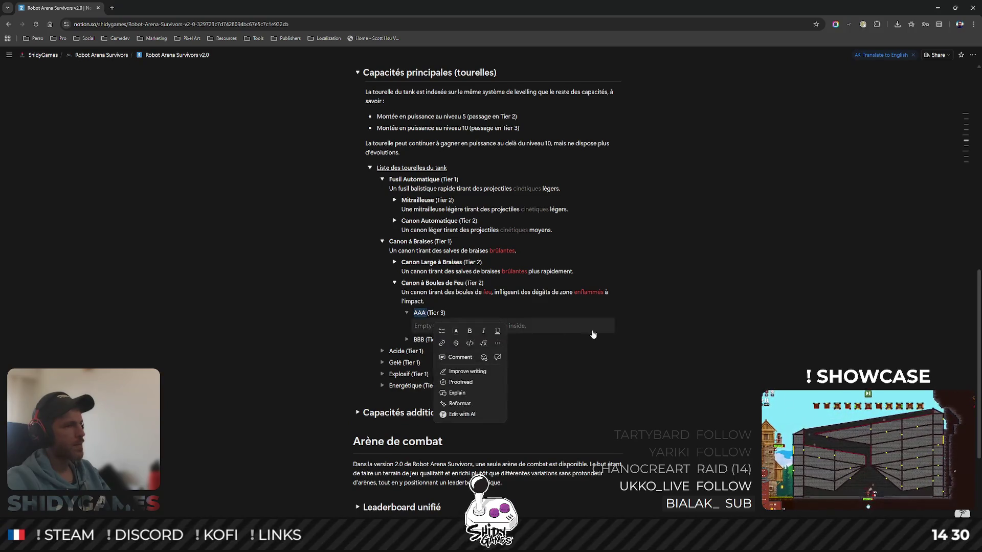
click(423, 323)
double_click(421, 313)
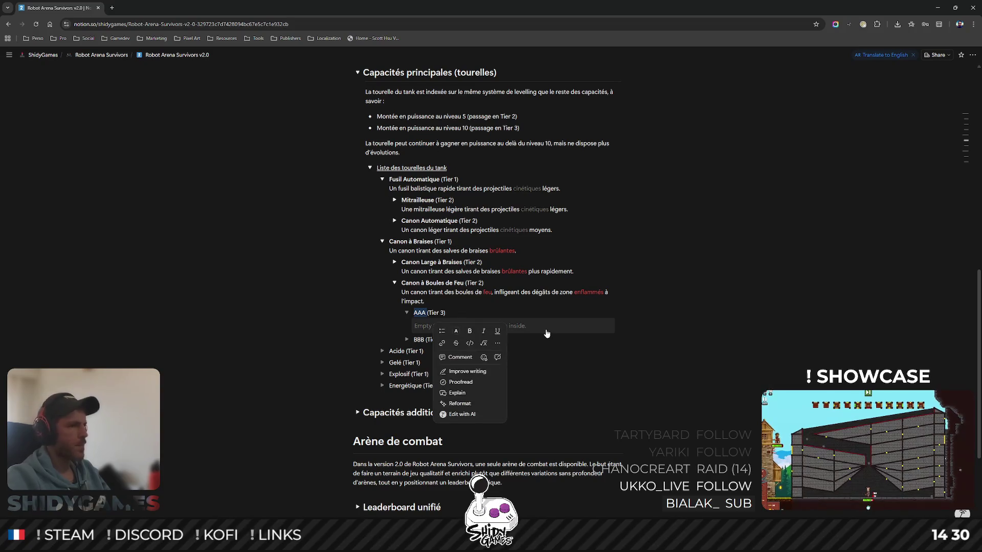
click(547, 330)
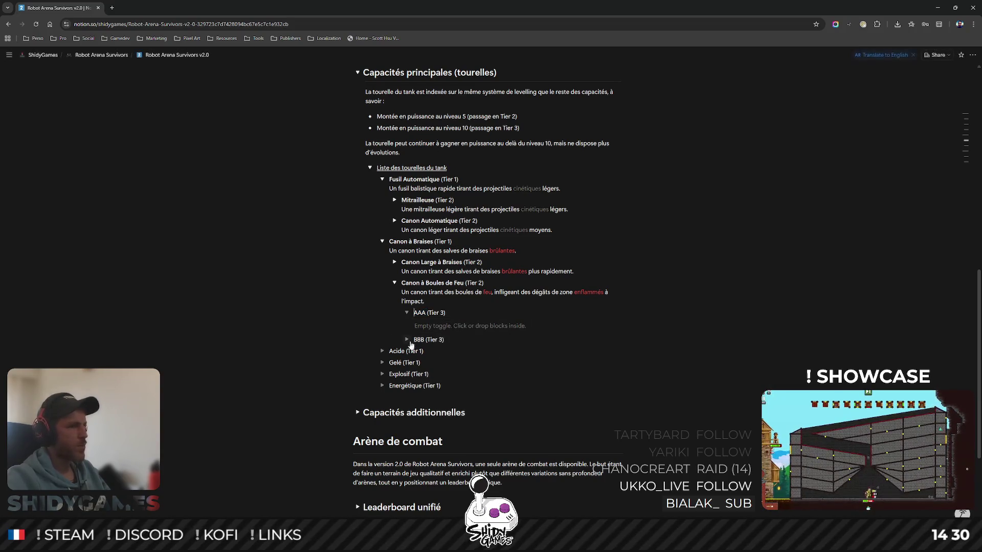
click(408, 313)
- Expand the Canon Large à Braises entry to show its two Tier 3 cannons
click(394, 283)
click(395, 262)
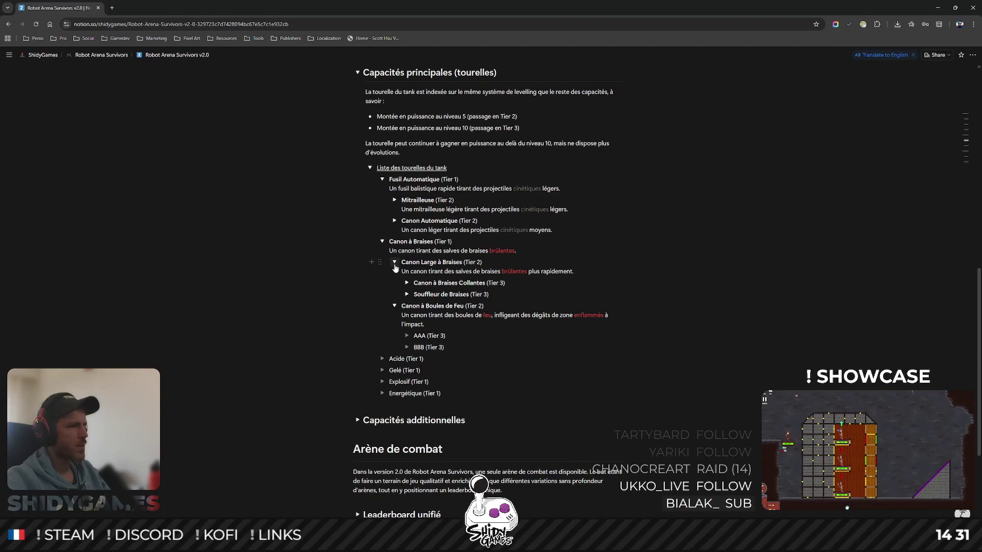
- Turn Canon à Braises Collantes and Souffleur de Braises into bullet items
click(394, 200)
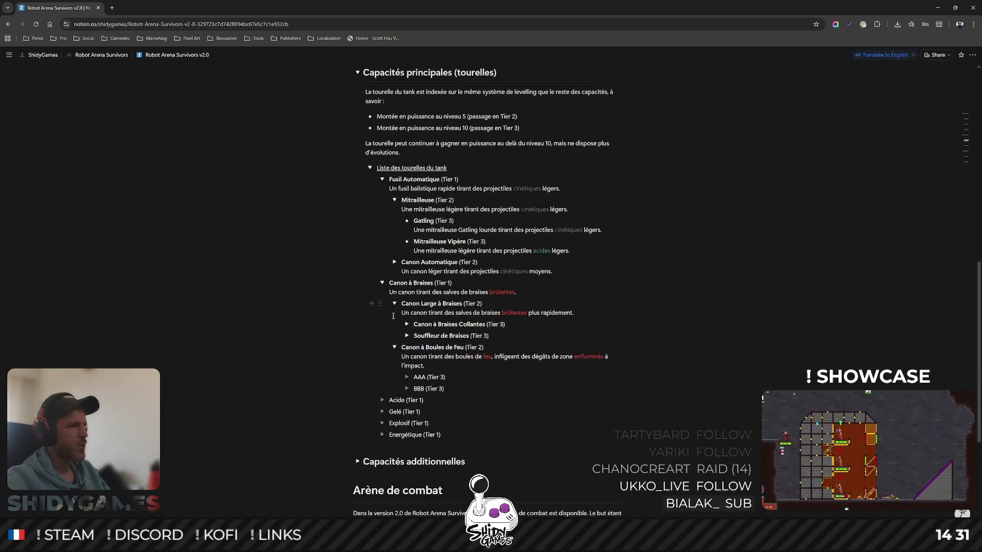
right_click(407, 324)
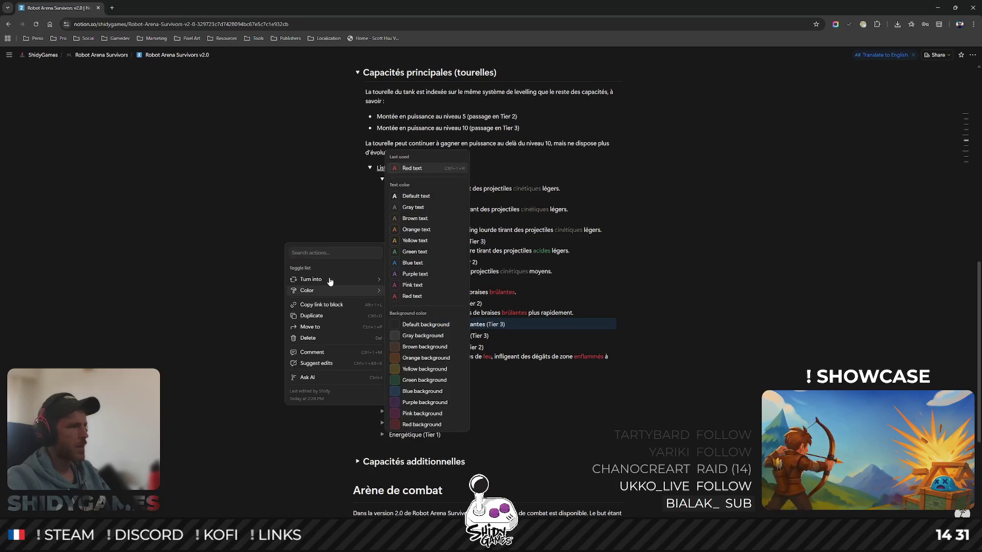
mouse_move(311, 279)
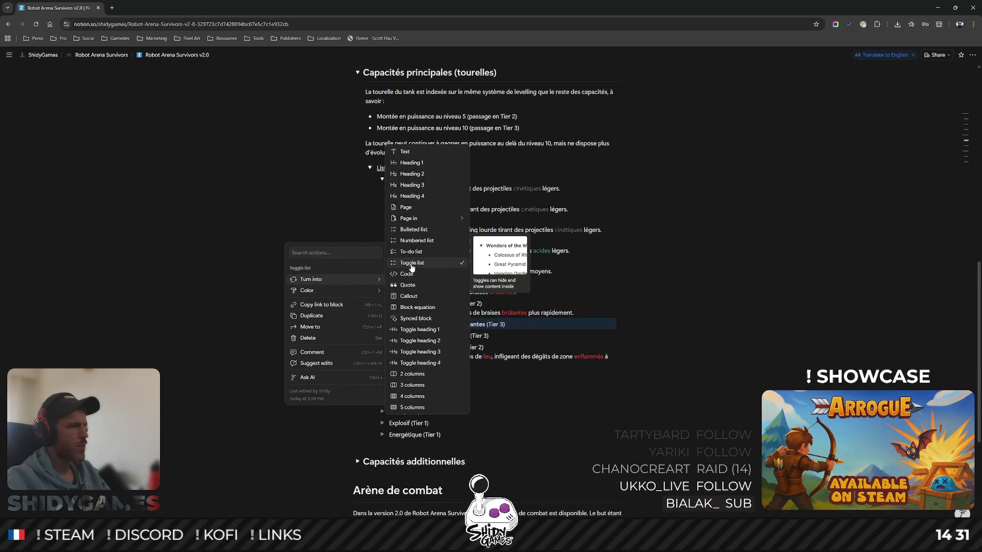
click(413, 229)
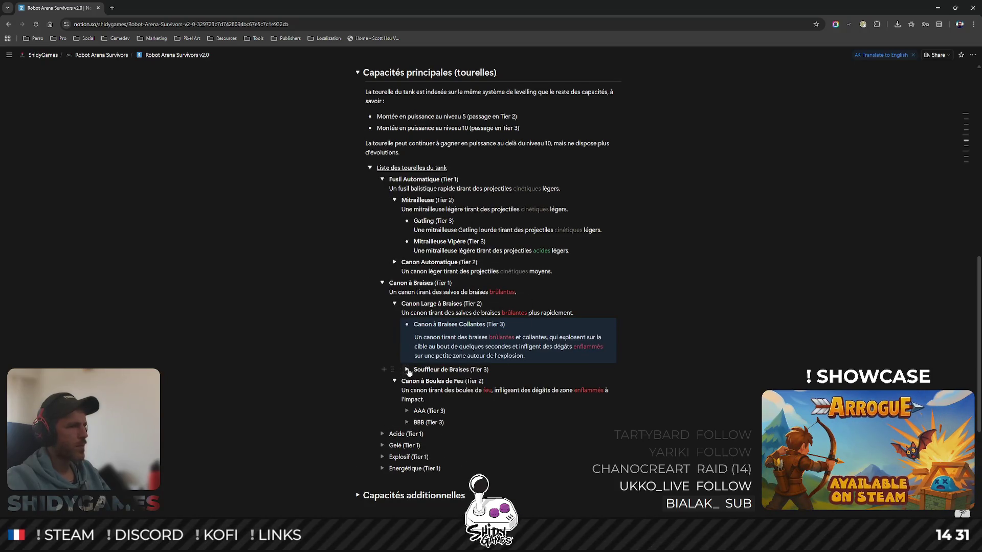
click(712, 319)
scroll(711, 318, down, 1)
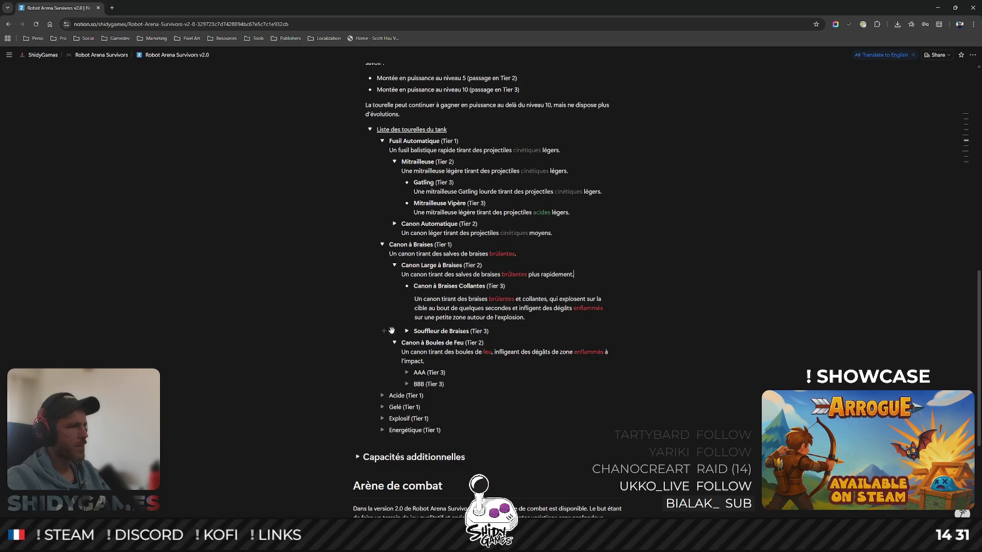
right_click(407, 332)
mouse_move(311, 286)
click(414, 236)
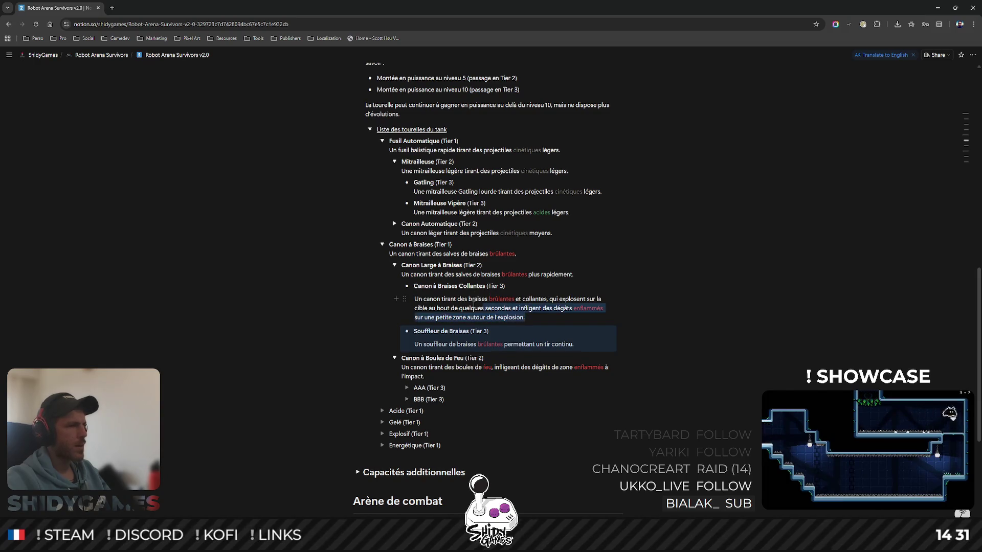
- Remove the empty lines around the Braises Collantes and Souffleur descriptions, keeping the text
drag(526, 316, 421, 298)
key(BackSpace)
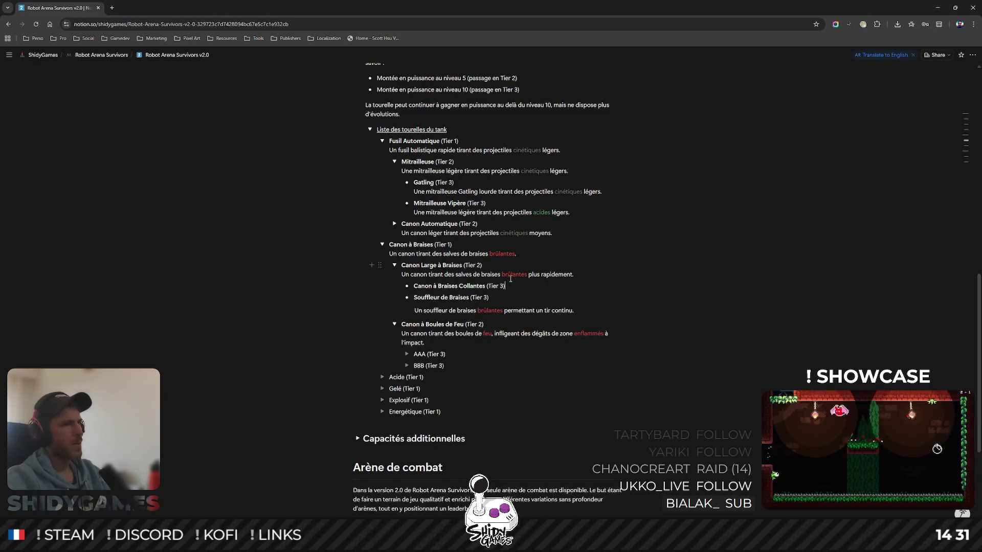
key(BackSpace)
key(ctrl+z)
key(ctrl+z)
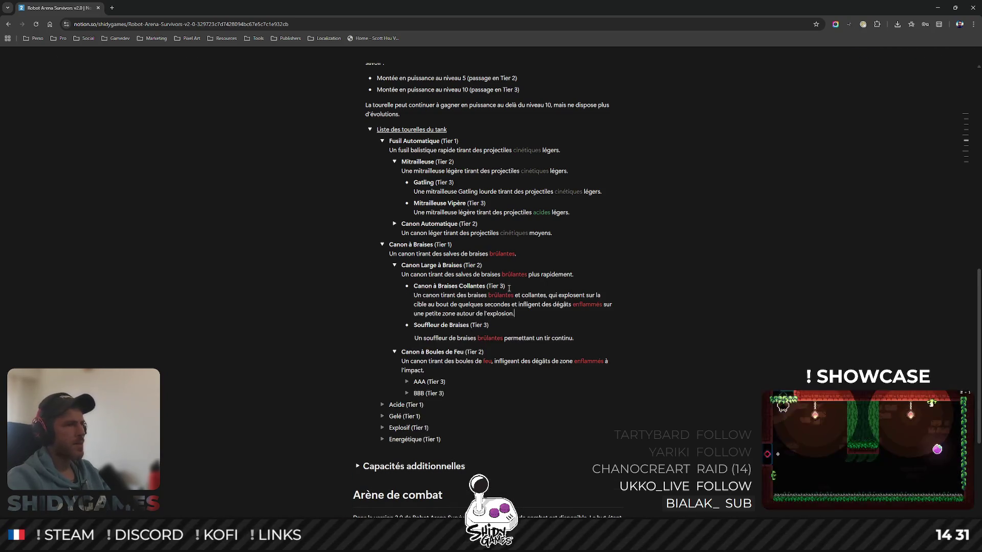
right_click(461, 338)
key(Delete)
key(ctrl+z)
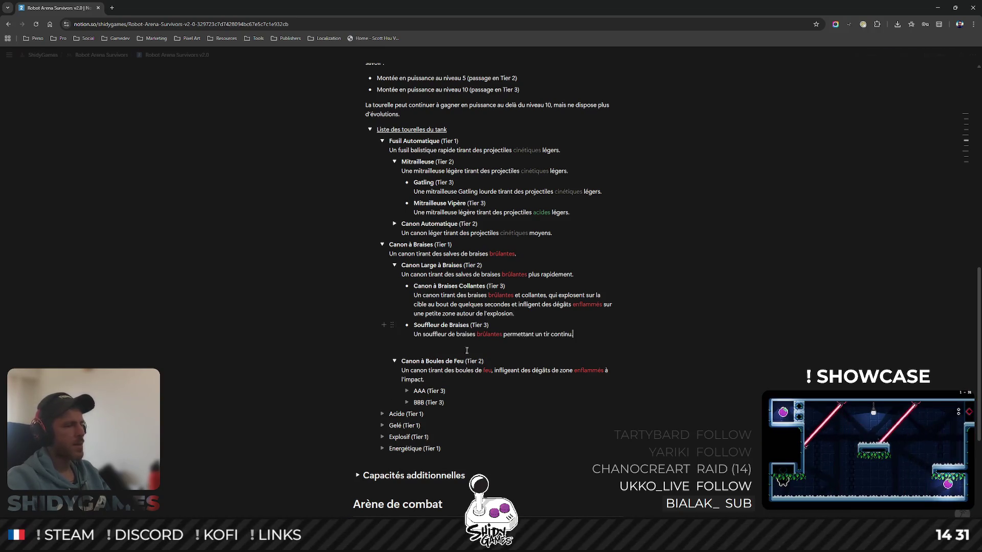
key(ctrl+z)
key(BackSpace)
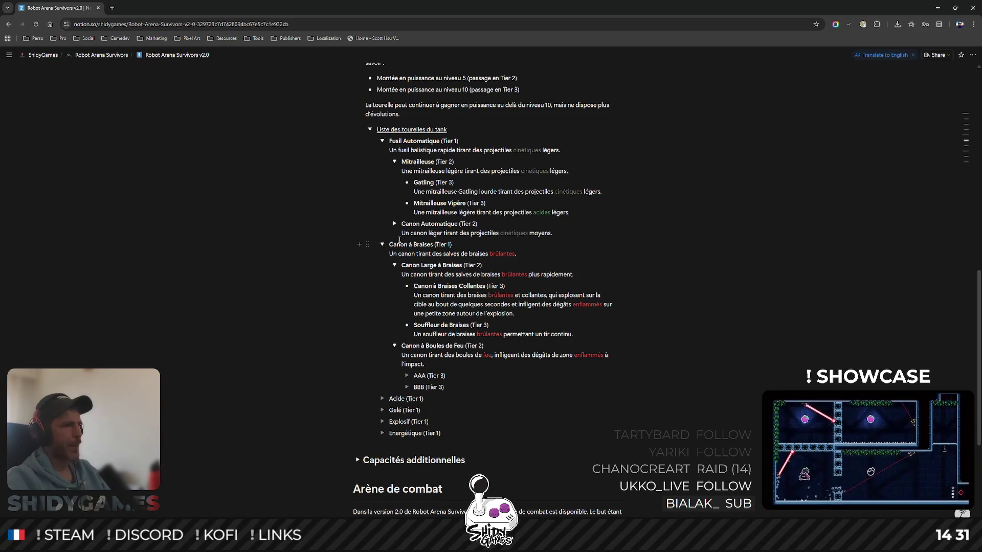
scroll(467, 374, down, 1)
- Turn the AAA and BBB Tier 3 placeholders into bullets and start a description line under BBB
click(406, 338)
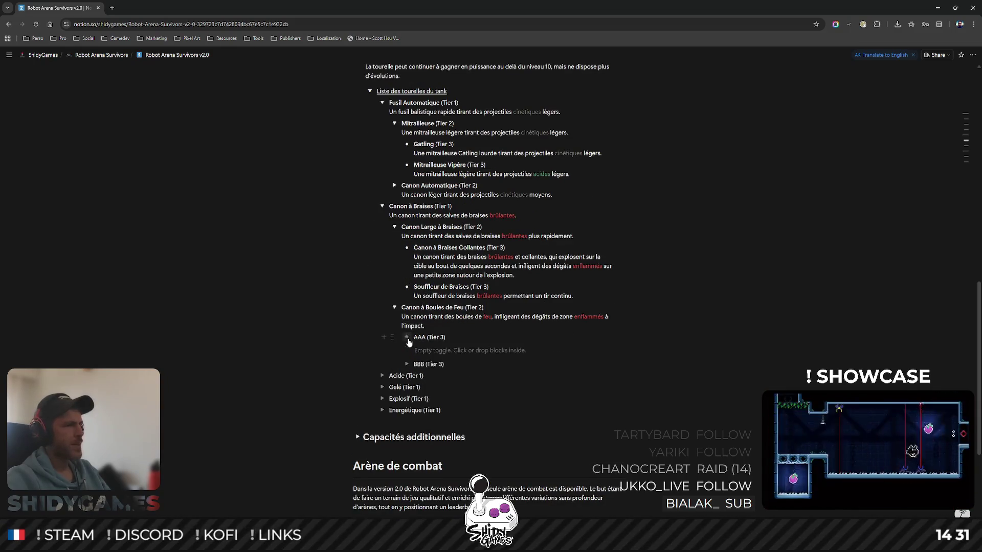
click(407, 337)
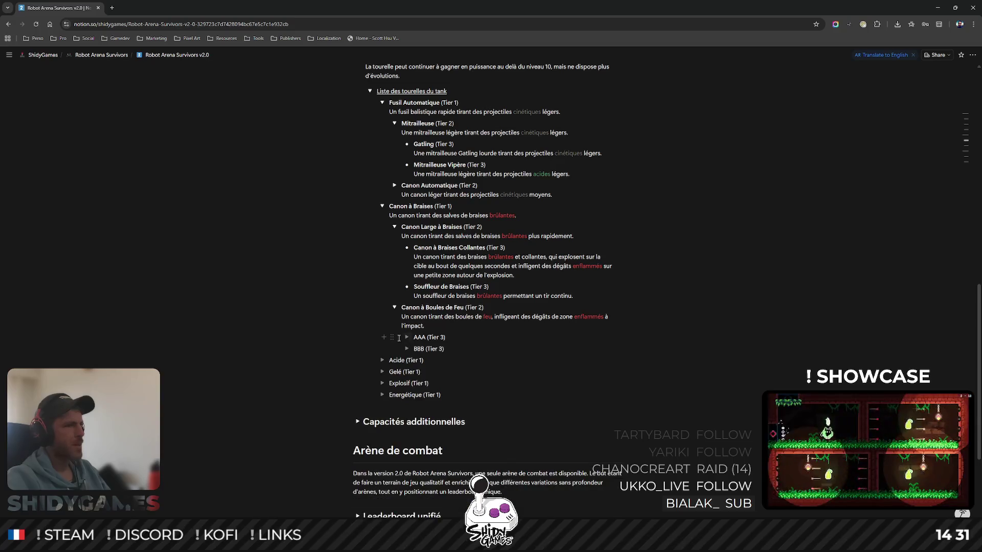
click(393, 338)
mouse_move(310, 292)
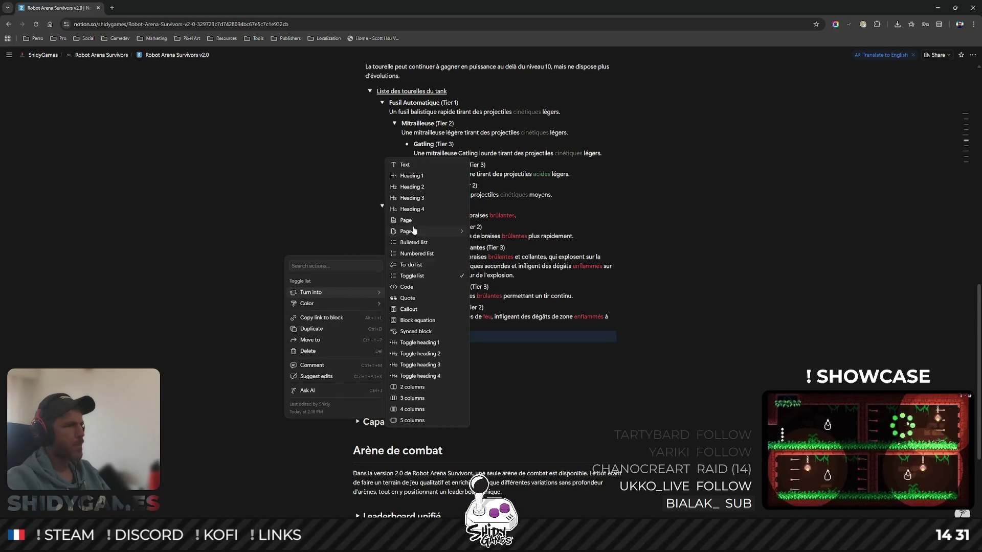
click(415, 244)
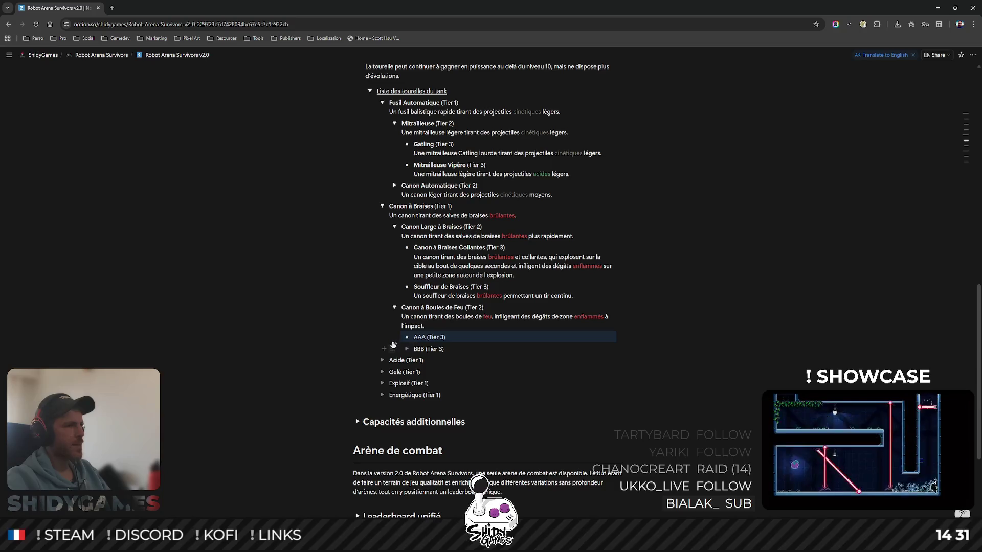
click(393, 349)
click(429, 244)
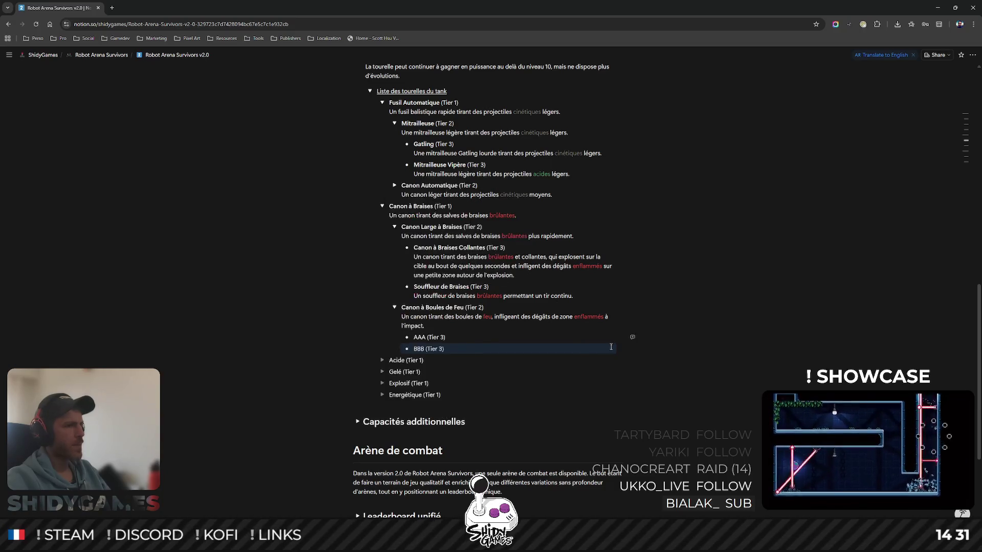
click(458, 340)
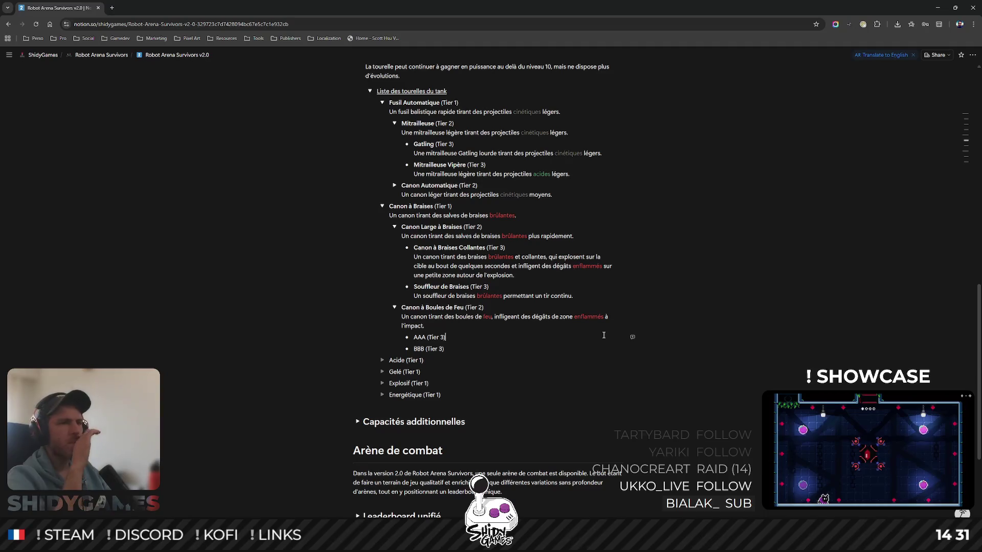
key(Return)
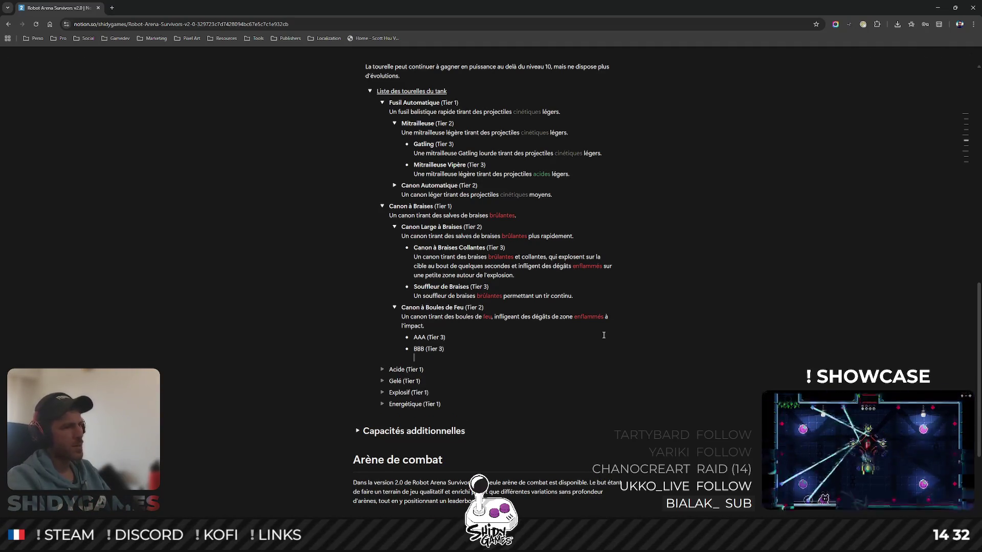
text(Un)
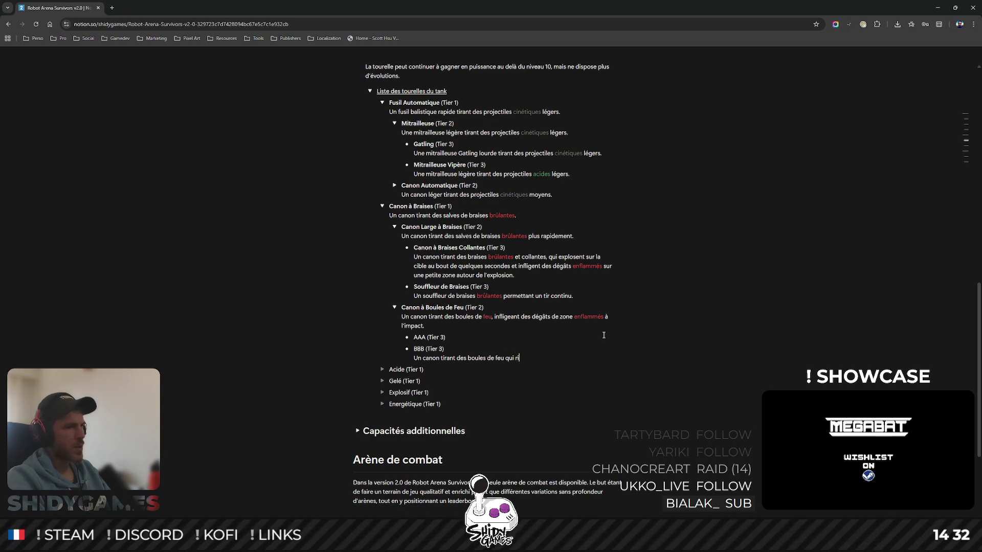
text(eront lors de leur)
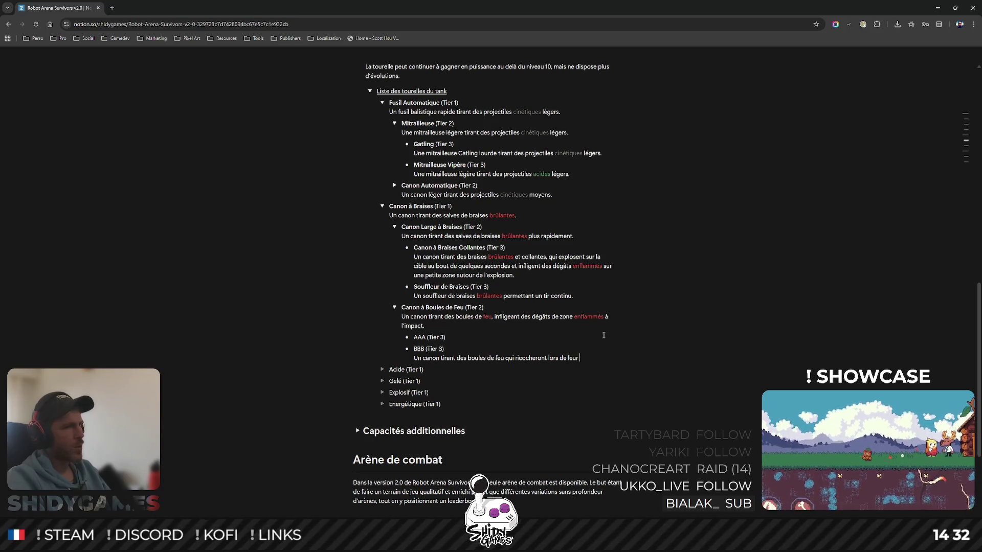
text(premier impact)
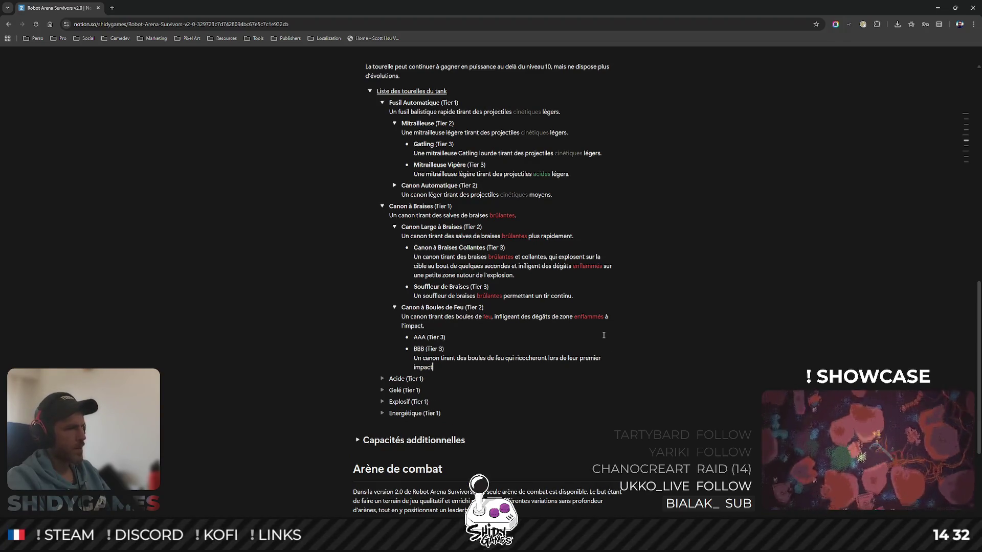
text(, )
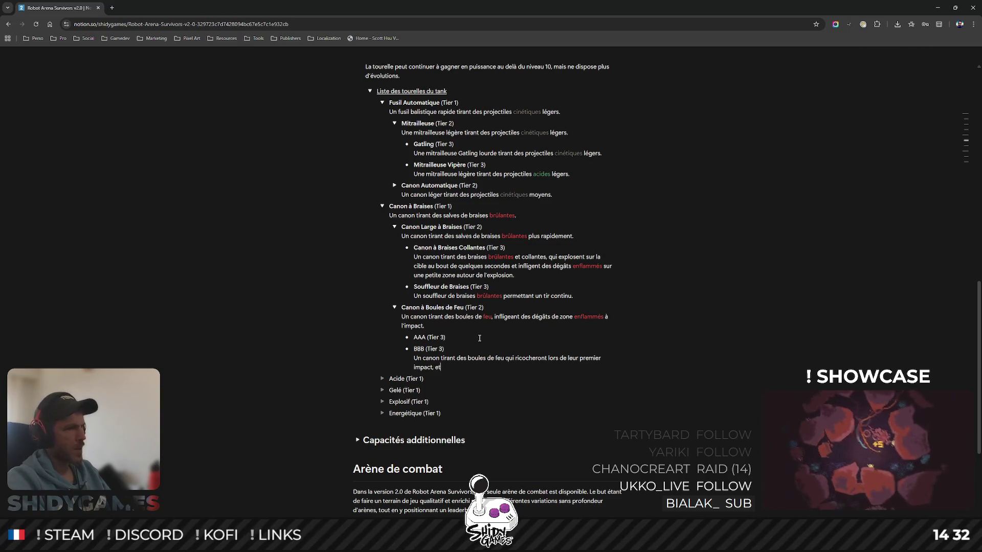
text(et)
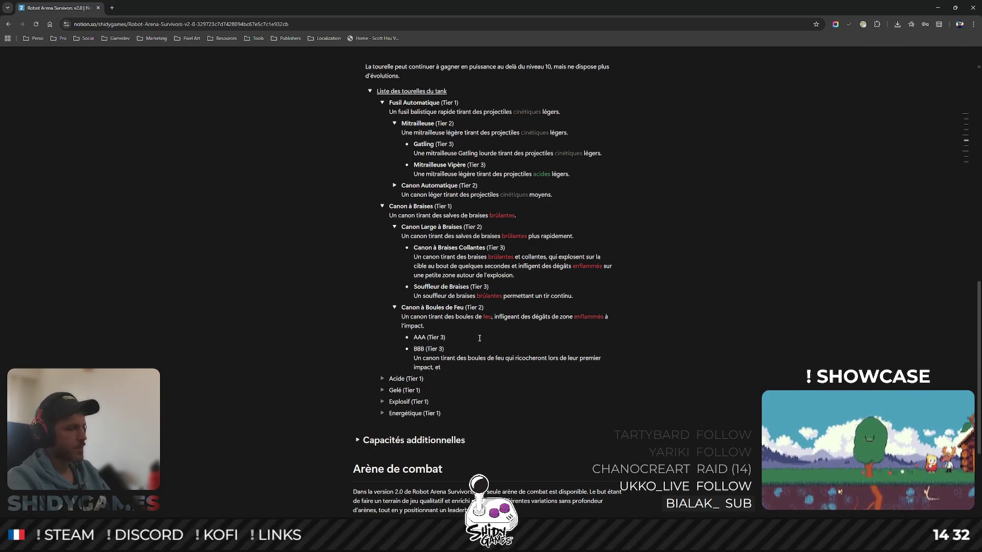
text( explo)
text(sero)
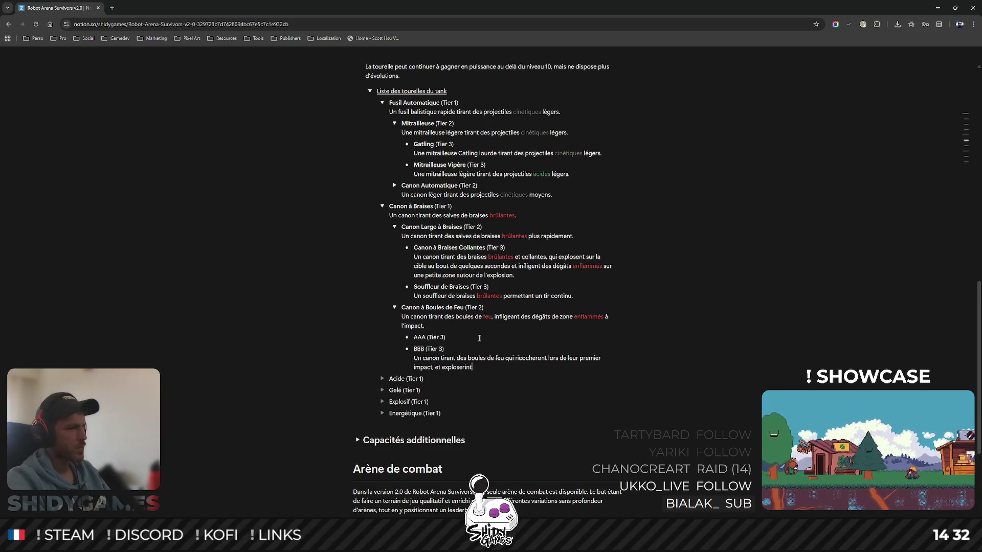
text(nt )
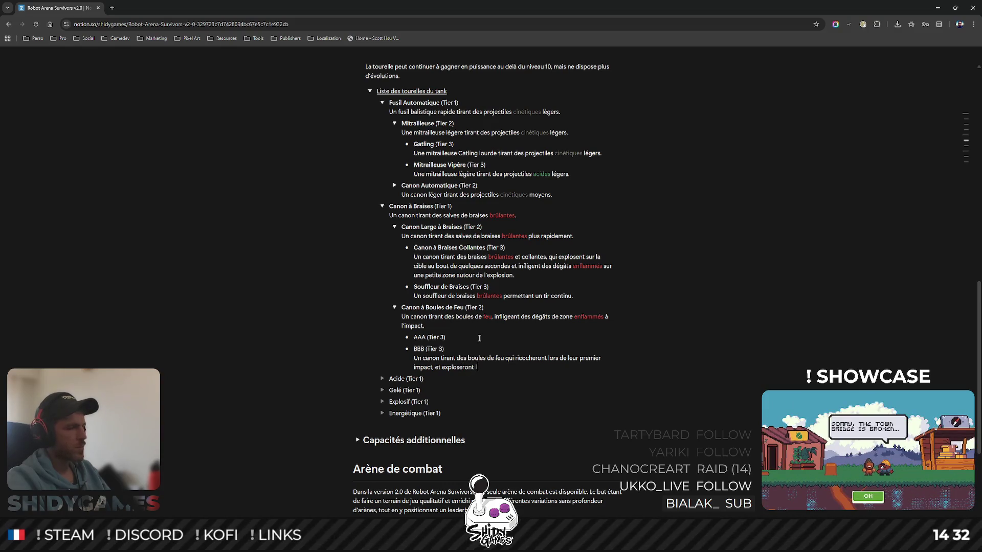
text(lors du seco)
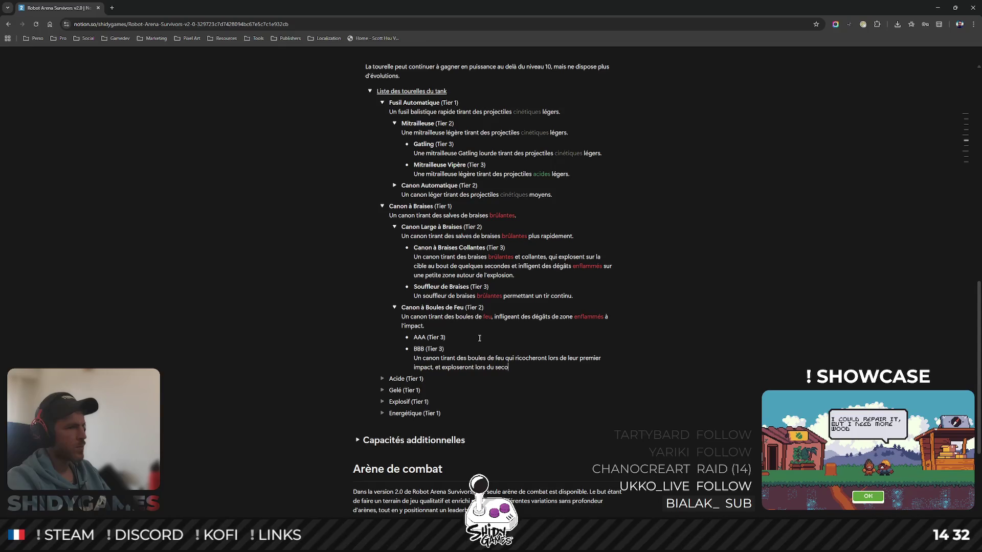
text(nd.)
- Write BBB's description: fireballs ricochet on first impact, explode on the second with flaming zone damage
key(BackSpace)
text(é)
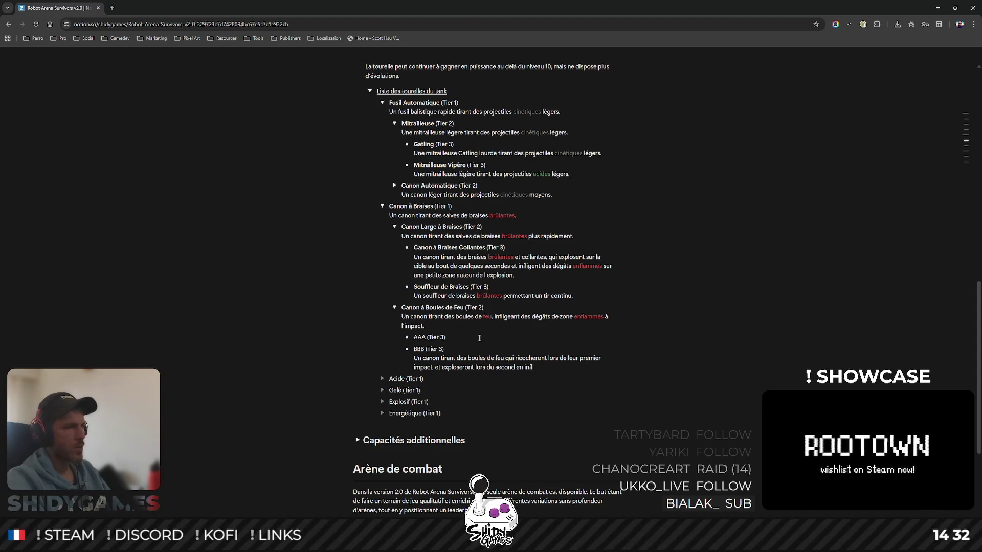
text(igeant des déga^ts)
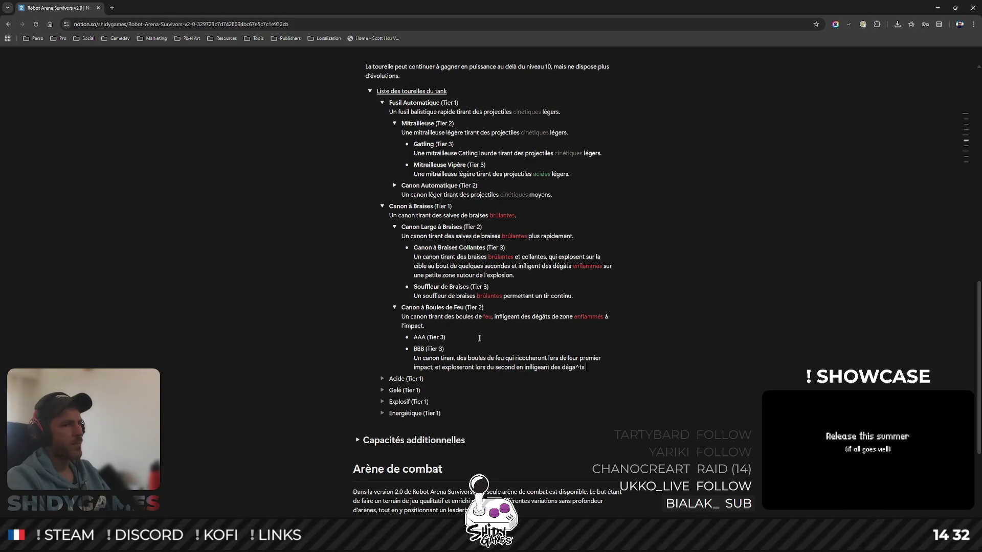
key(BackSpace)
key(BackSpace)
key(BackSpace)
key(BackSpace)
text(âts de z)
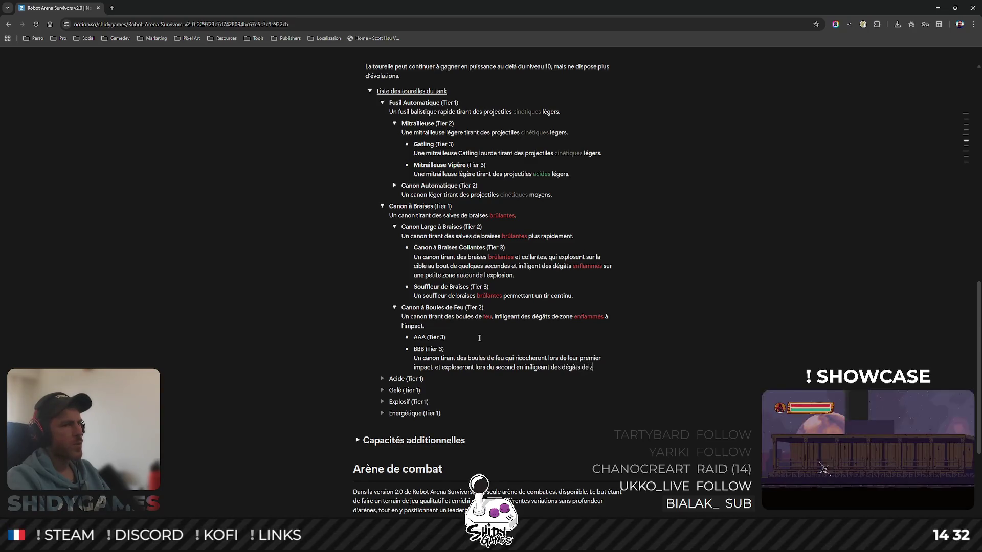
text(one enflammés.)
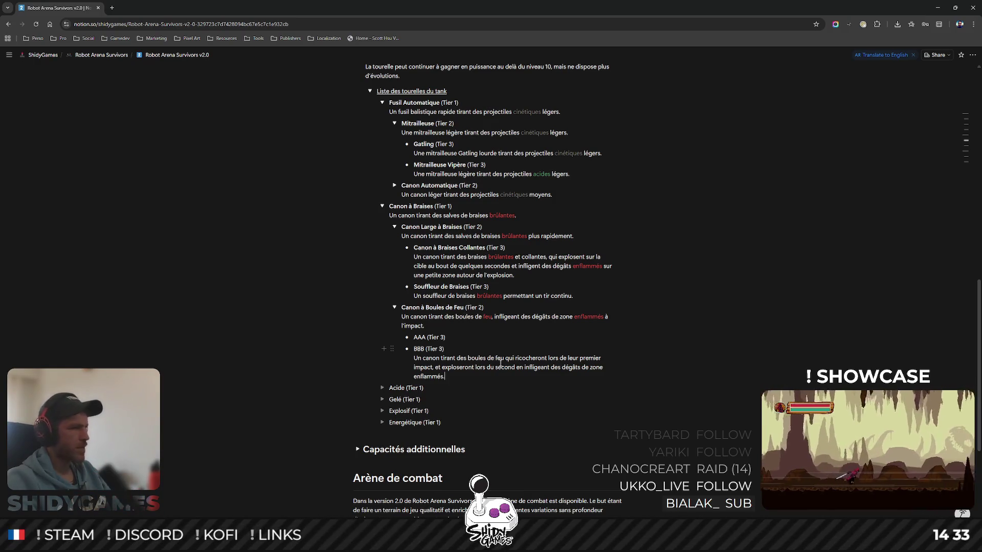
- Replace 'ricocheront' with 'vont rebondir' in the BBB description
double_click(528, 359)
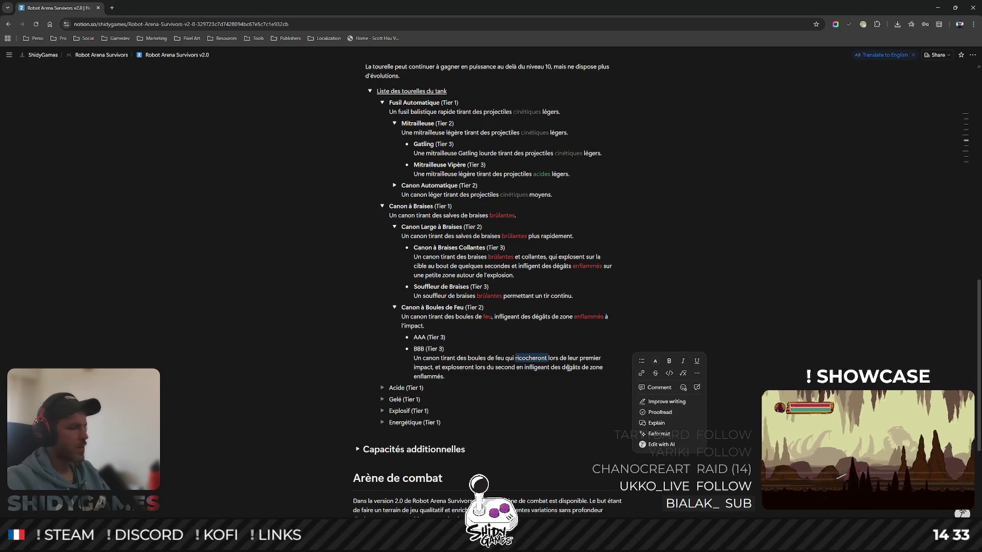
text(vont rebondir)
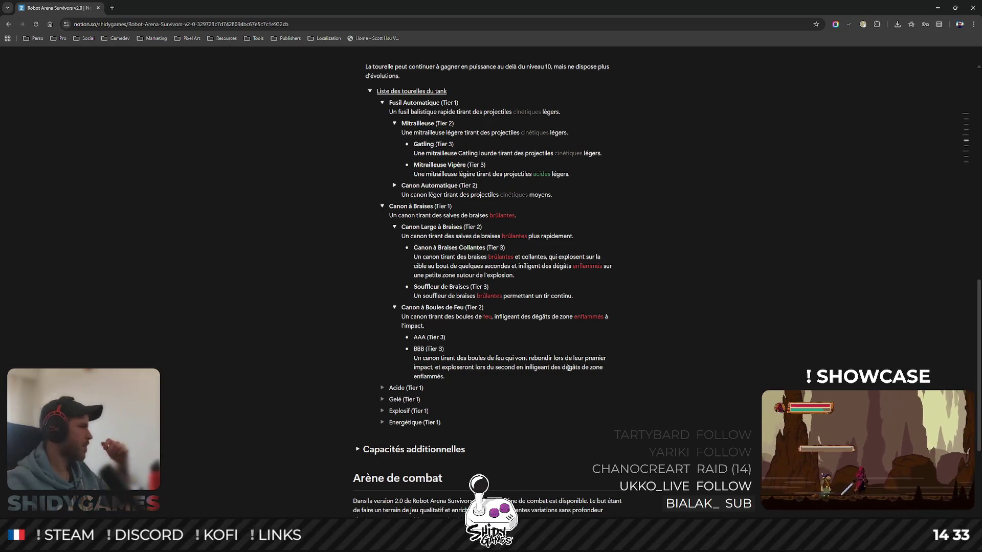
mouse_move(429, 349)
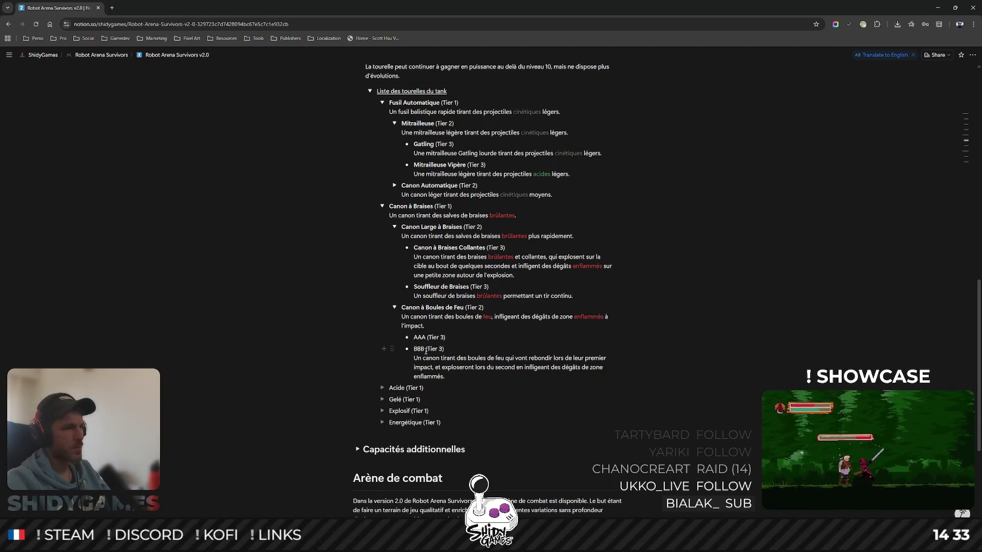
- Rename the BBB placeholder to Canon à Boules de Feu Ricochantes
double_click(420, 348)
text(Cano)
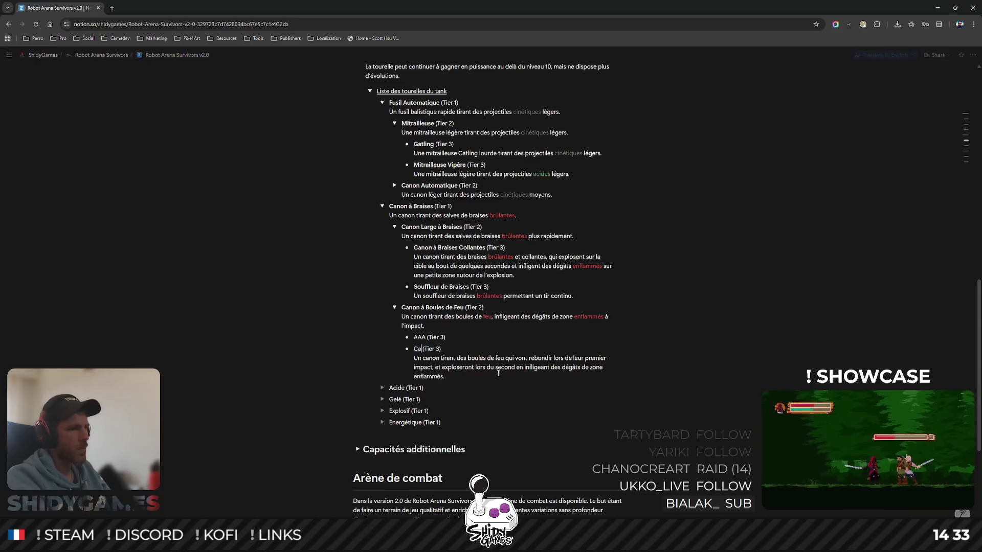
text(n à Bou)
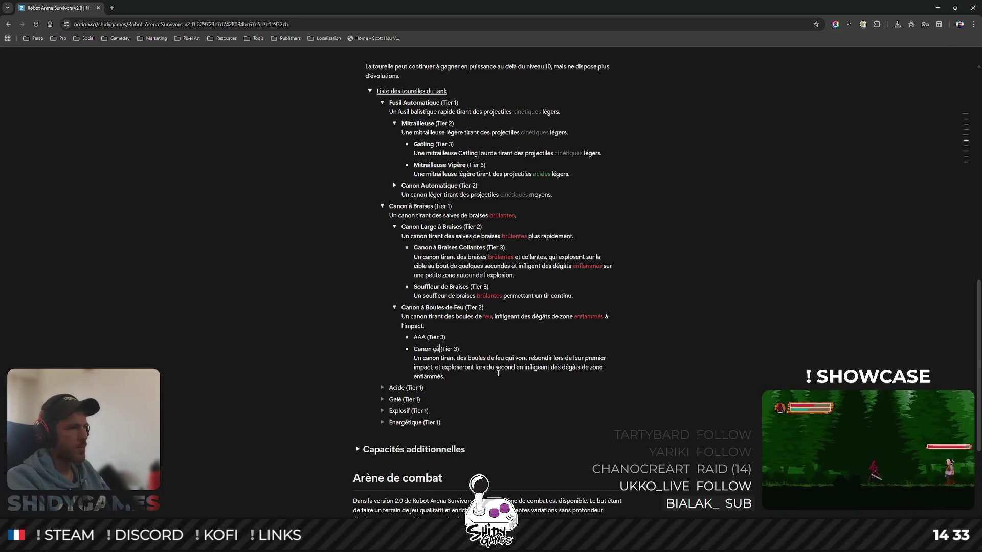
text(les de Fey)
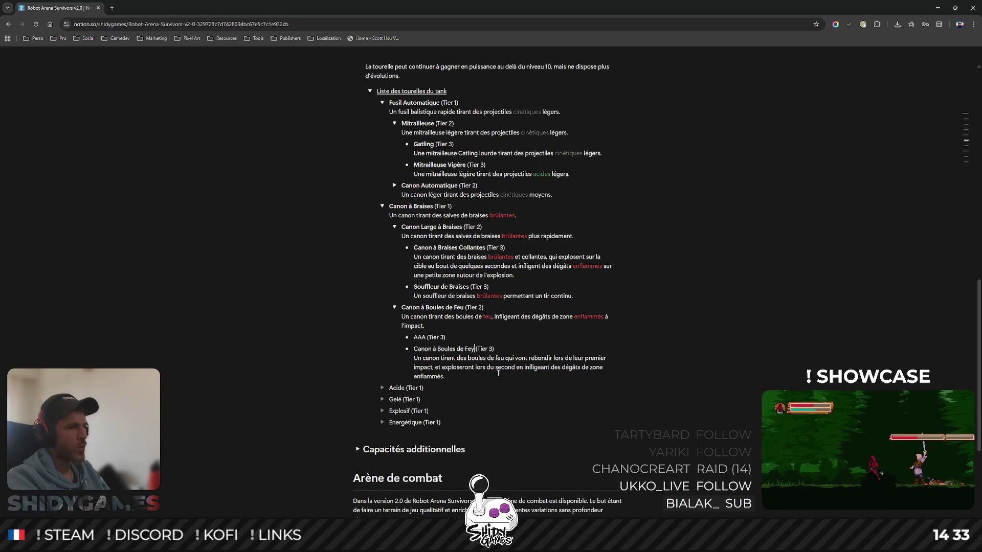
key(BackSpace)
text(u Ricochantes)
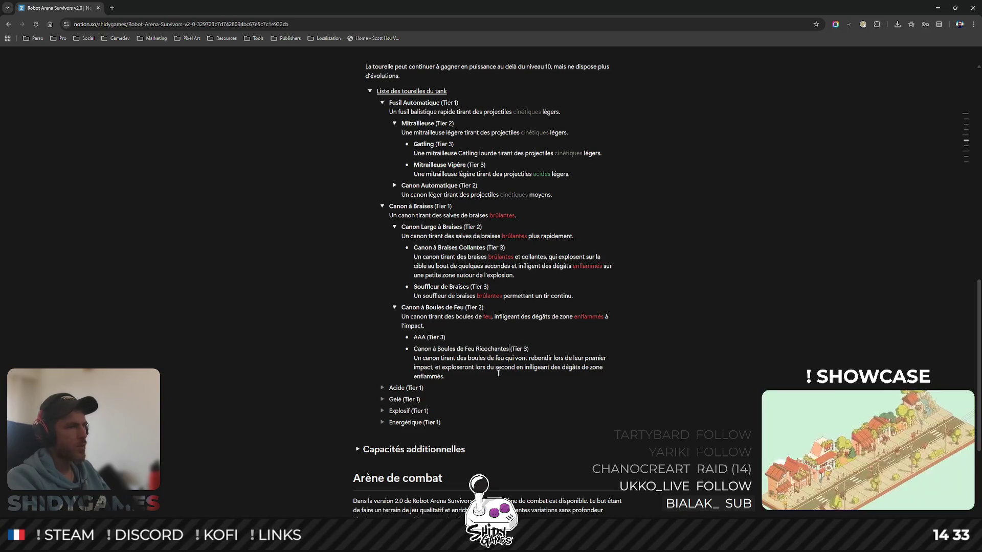
key(alt+Tab)
key(alt+Tab)
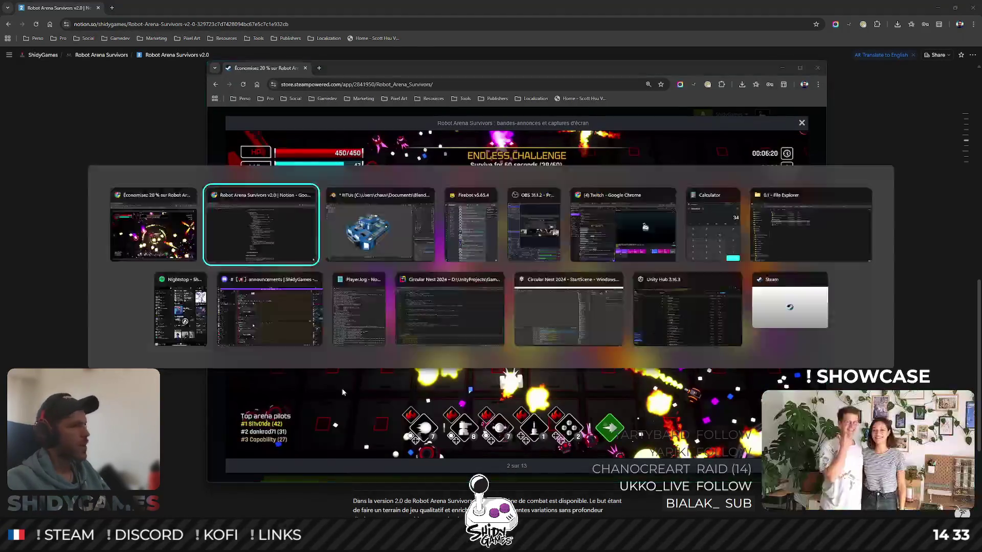
key(alt+Tab)
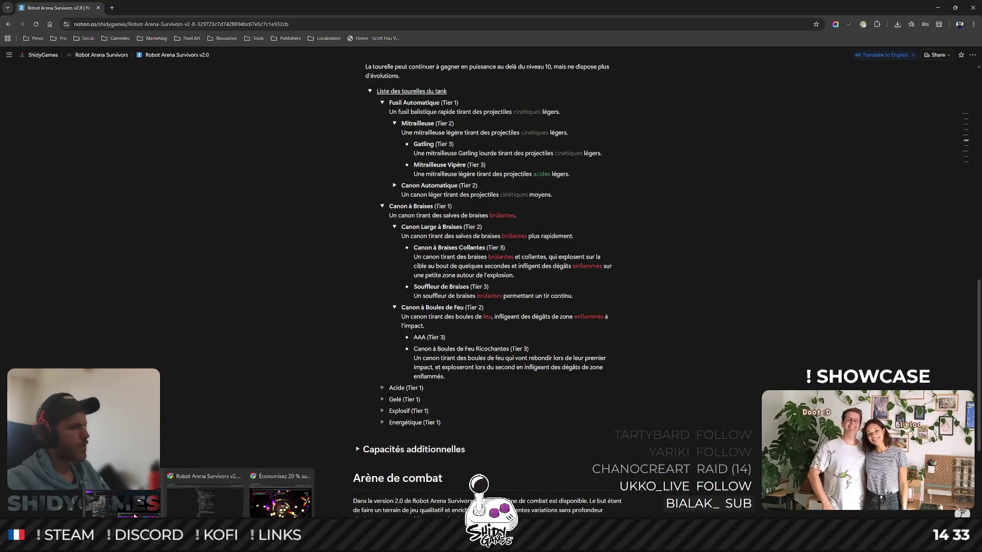
click(206, 499)
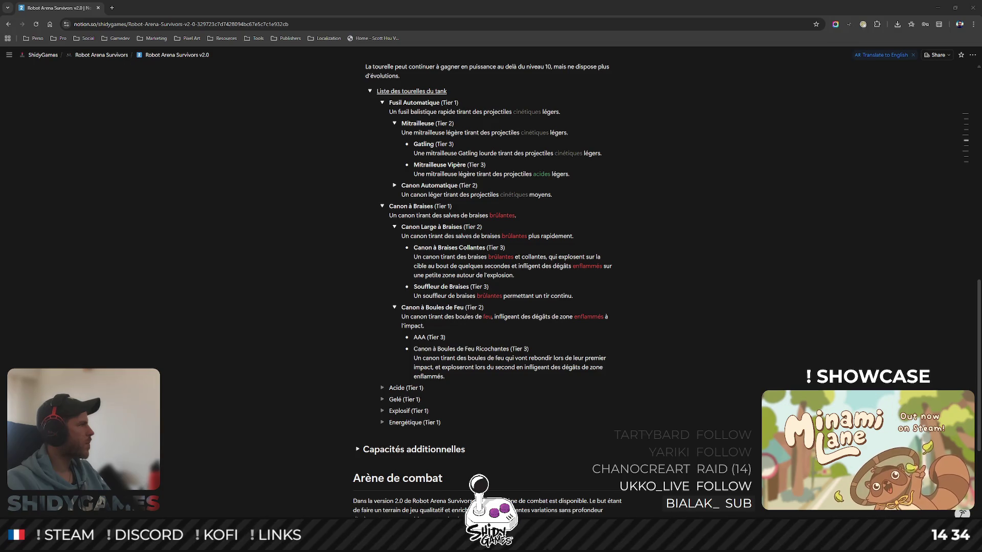
click(465, 319)
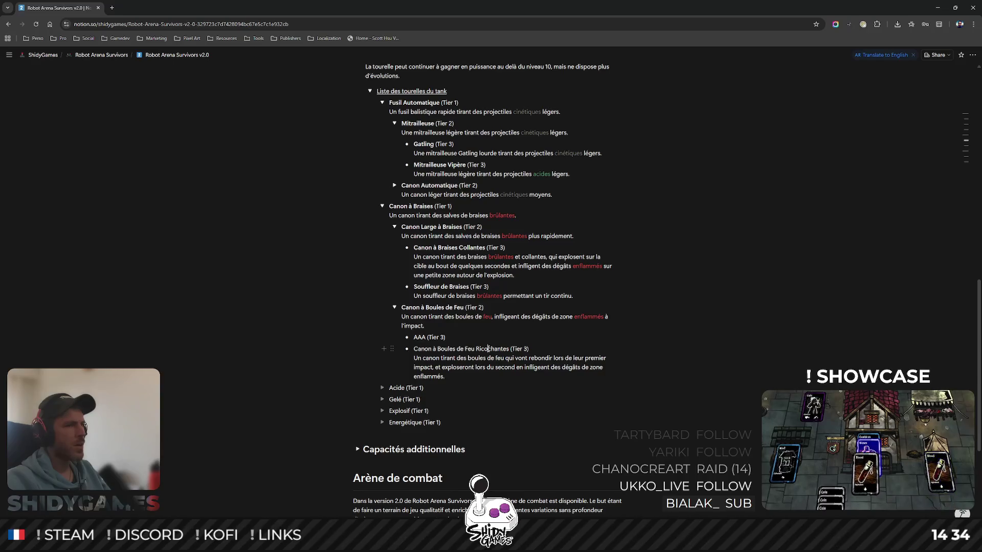
- Rename the title to Canon à Boules de Feu Rebondissantes and make it bold
double_click(489, 349)
text(Rebondissantes)
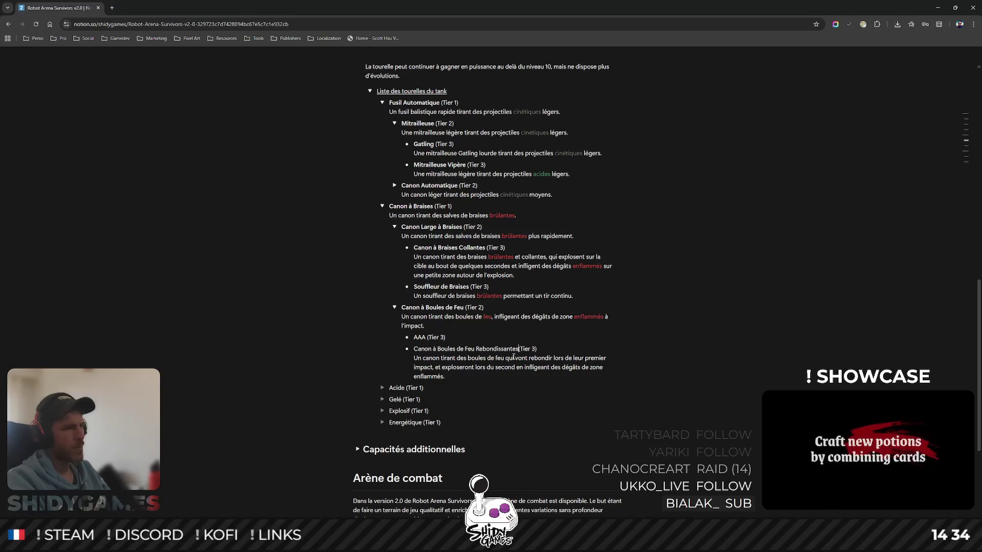
mouse_move(460, 350)
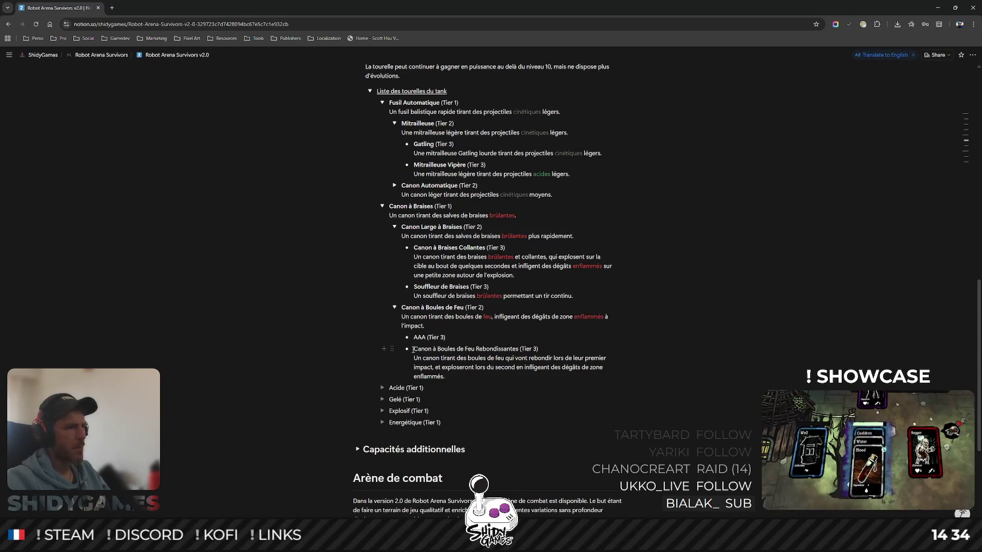
drag(414, 349, 519, 349)
key(ctrl+b)
scroll(479, 355, down, 1)
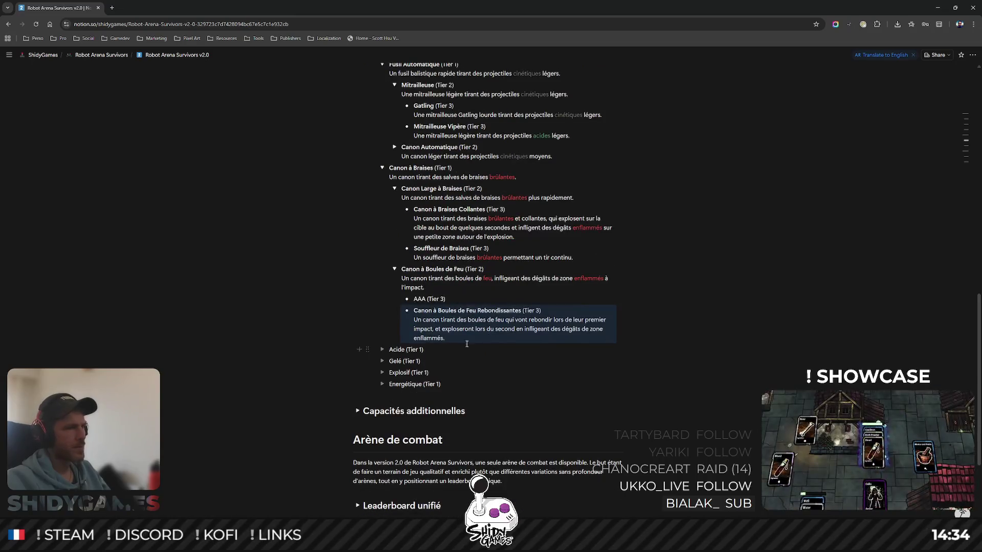
double_click(499, 319)
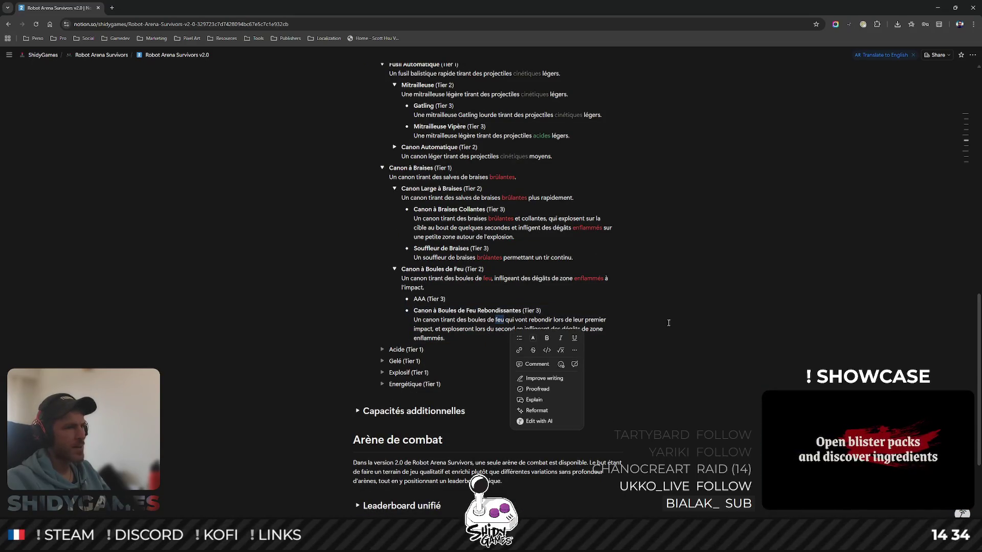
- Colour the words feu and enflammés red in the Rebondissantes description
click(538, 338)
click(538, 364)
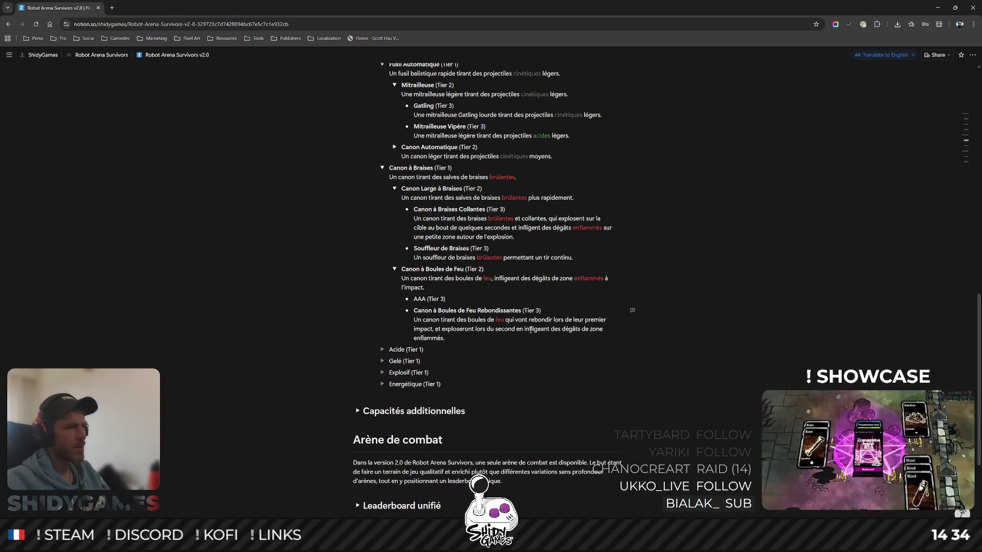
drag(413, 338, 444, 338)
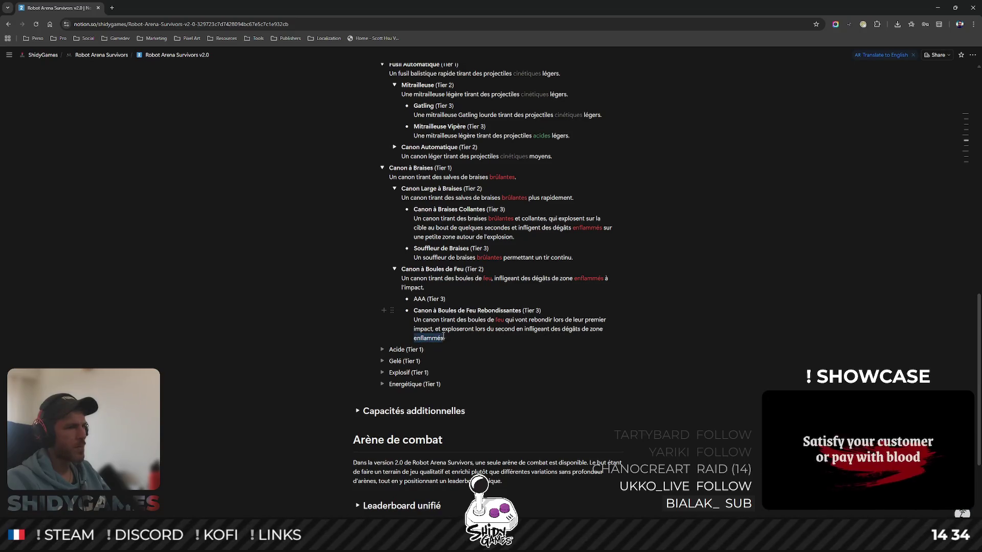
click(473, 357)
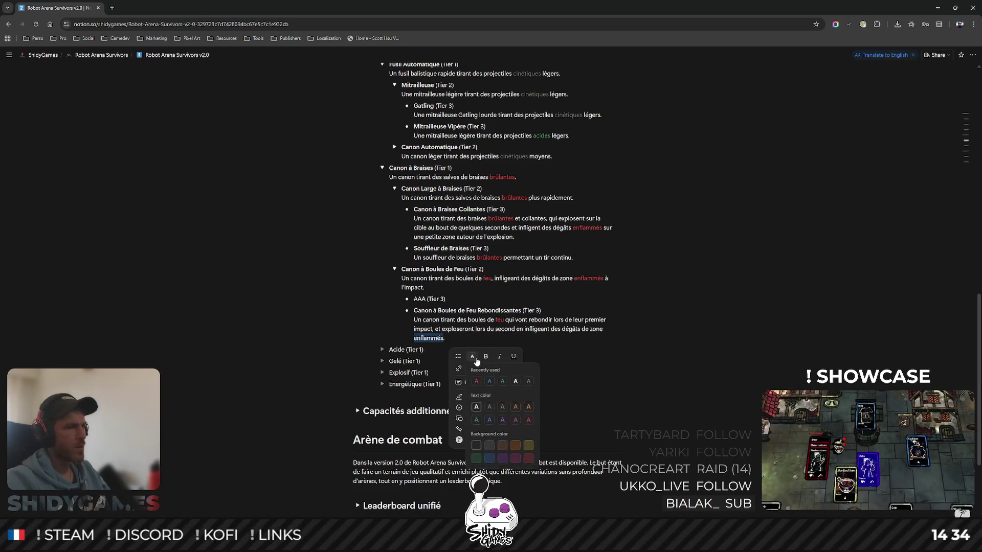
click(476, 382)
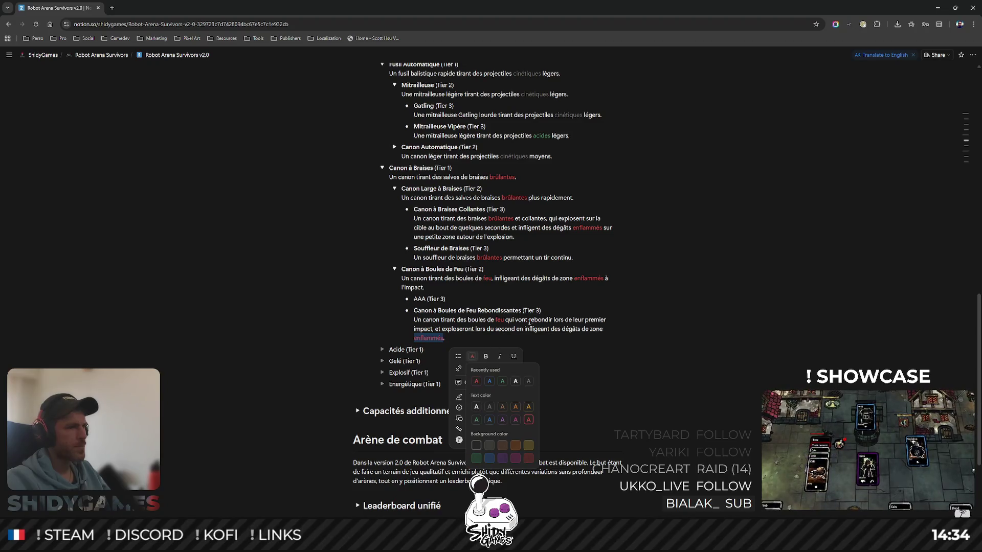
double_click(420, 299)
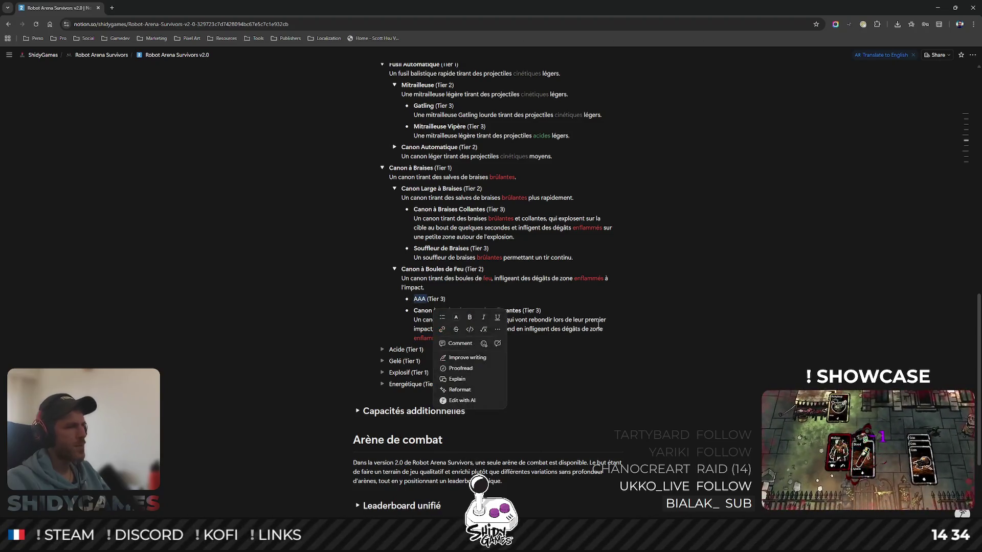
- Rename the AAA placeholder to Canon à Boules de Feu Explosives and start its description line
click(719, 312)
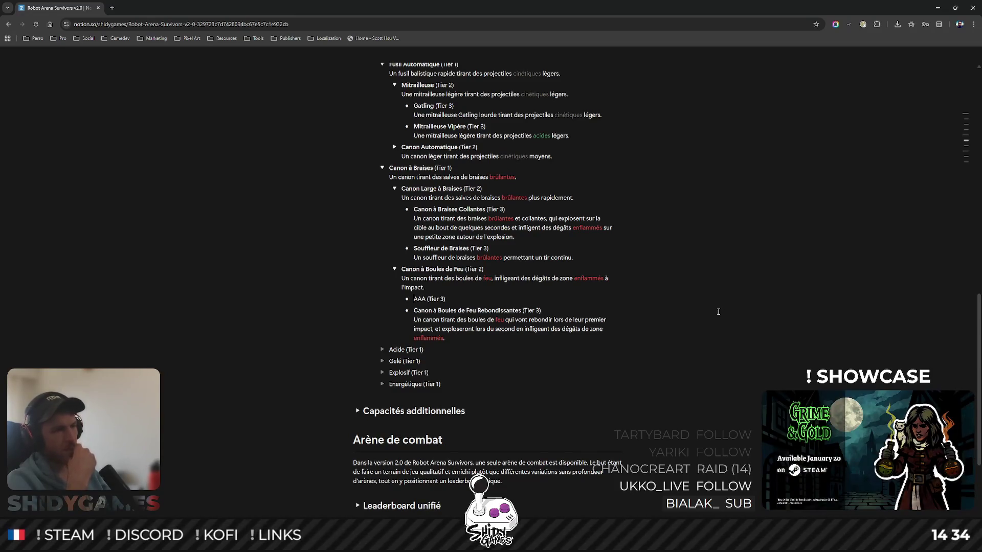
key(shift+Home)
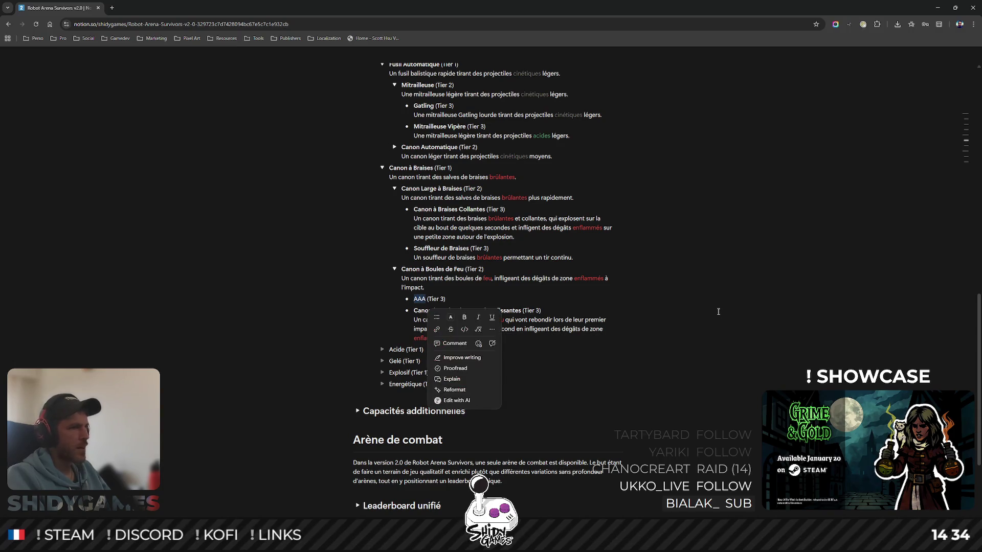
text(Canon )
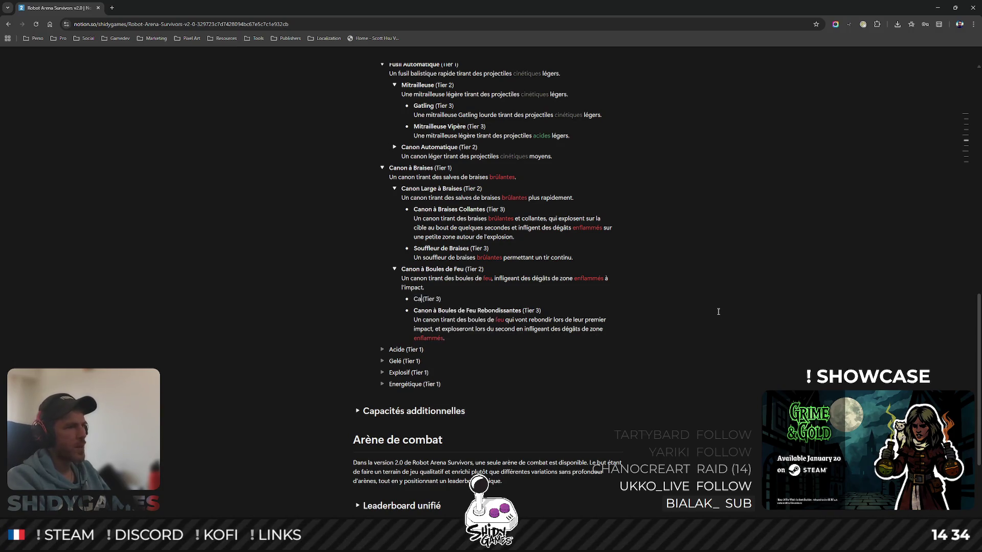
text(à Boules de feu)
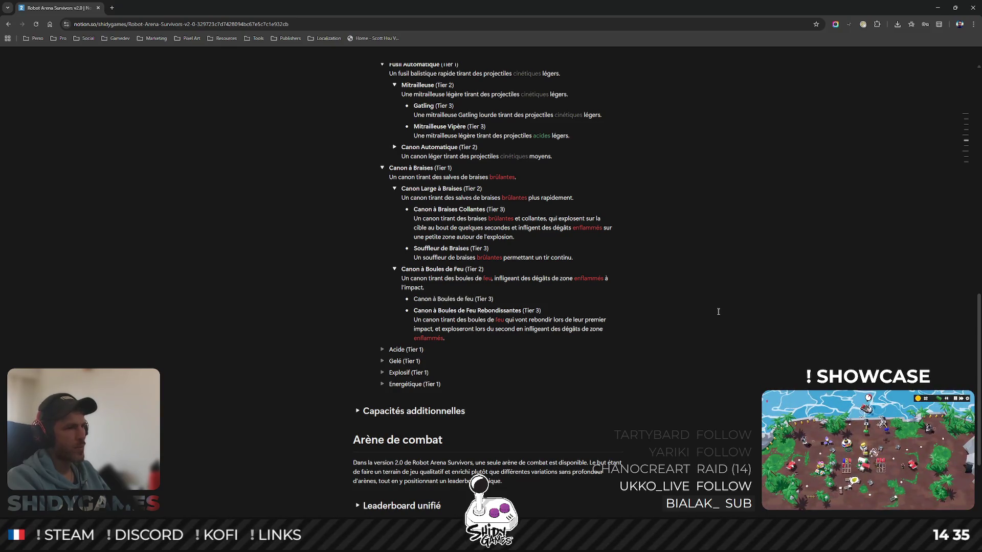
key(BackSpace)
key(BackSpace)
text(ey)
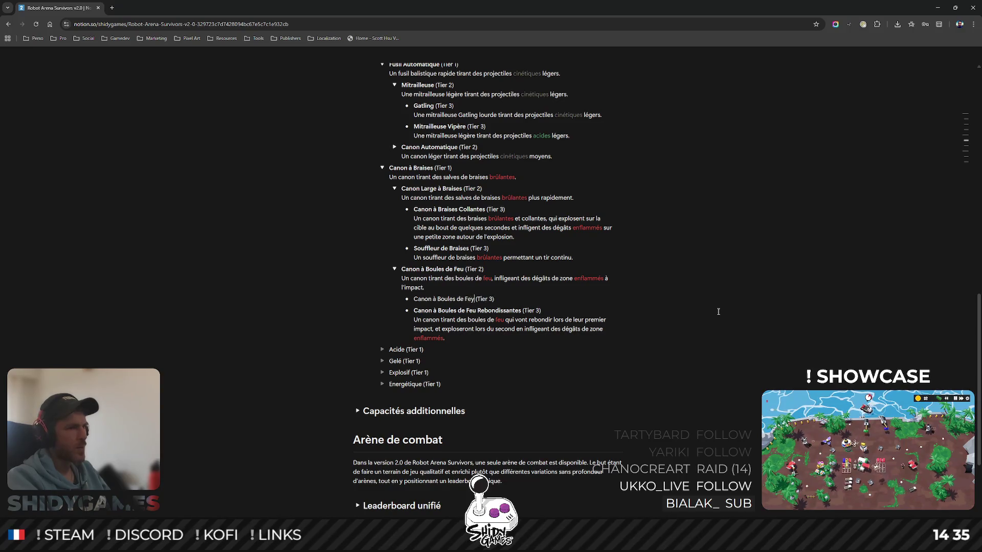
key(BackSpace)
text(u)
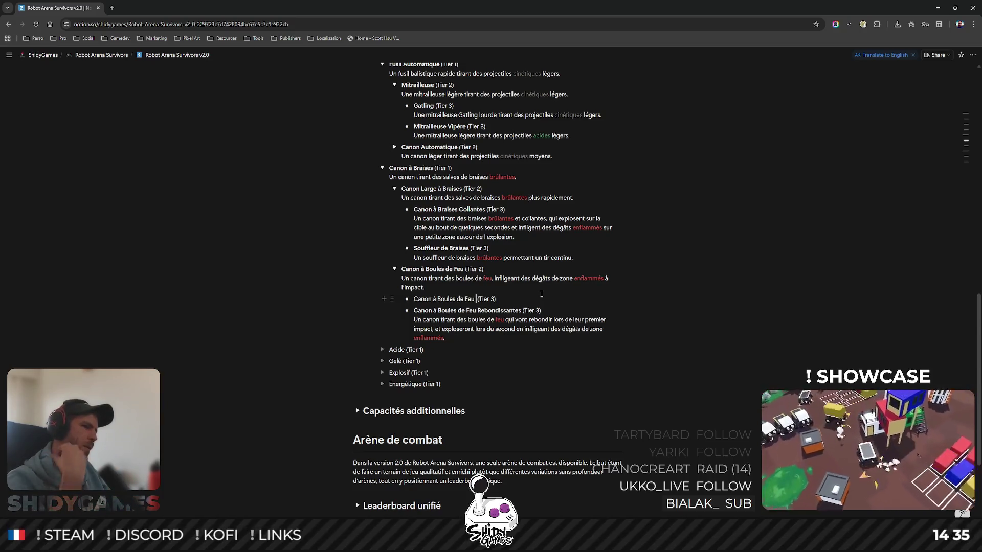
text(Explosives)
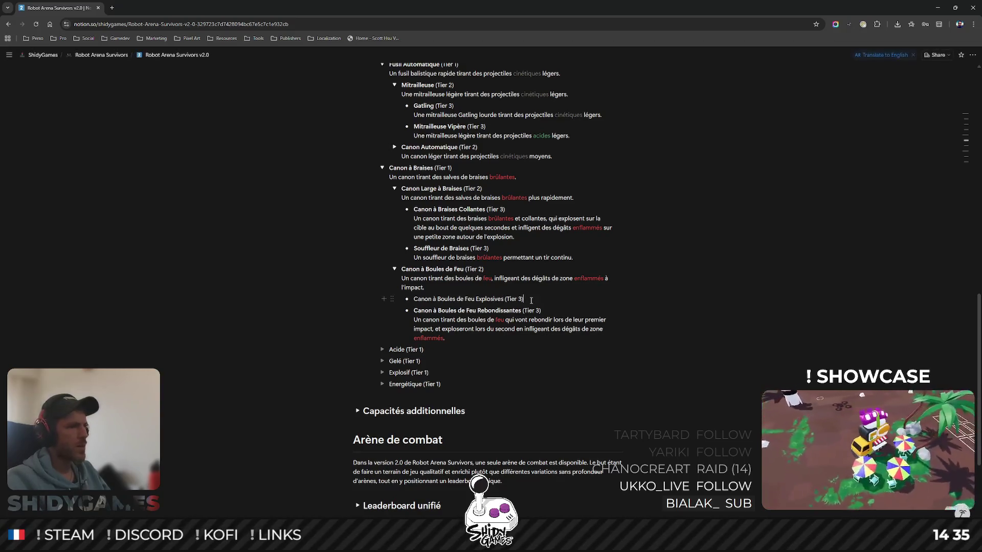
key(Return)
text(Un canon tirant des f)
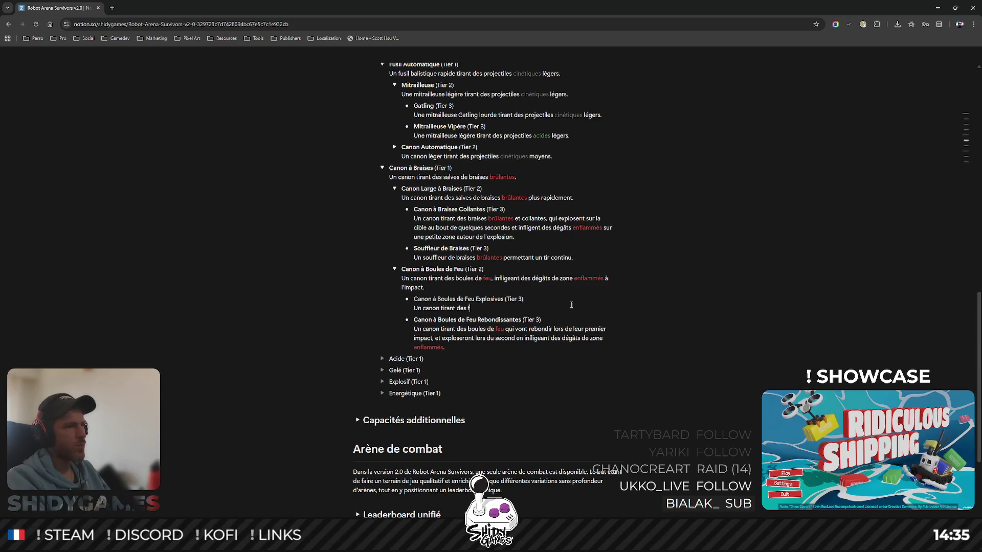
- Extend the Explosives description with 'et infligeant des dégâts de zone enflammés en explosant.'
key(BackSpace)
text(boules de feu qui)
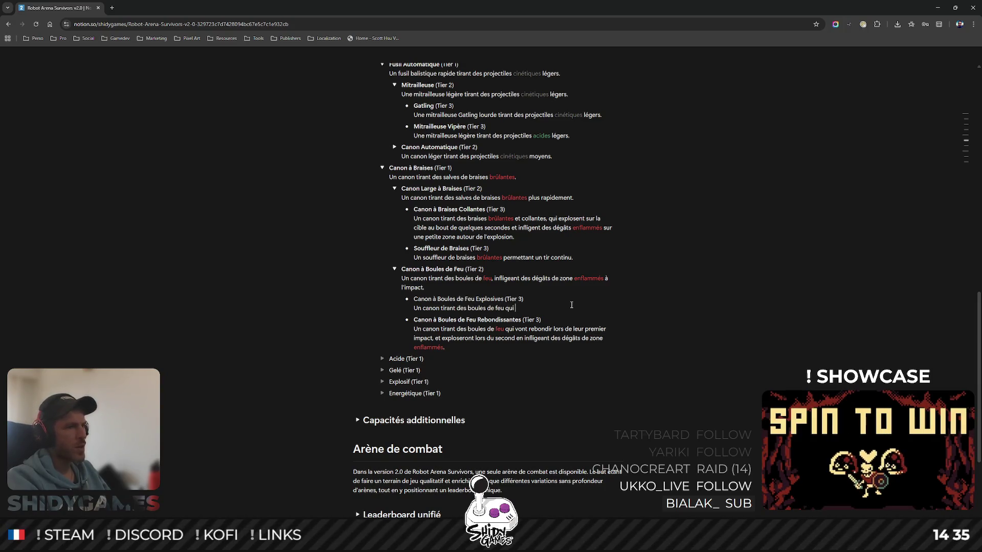
text(nt lors)
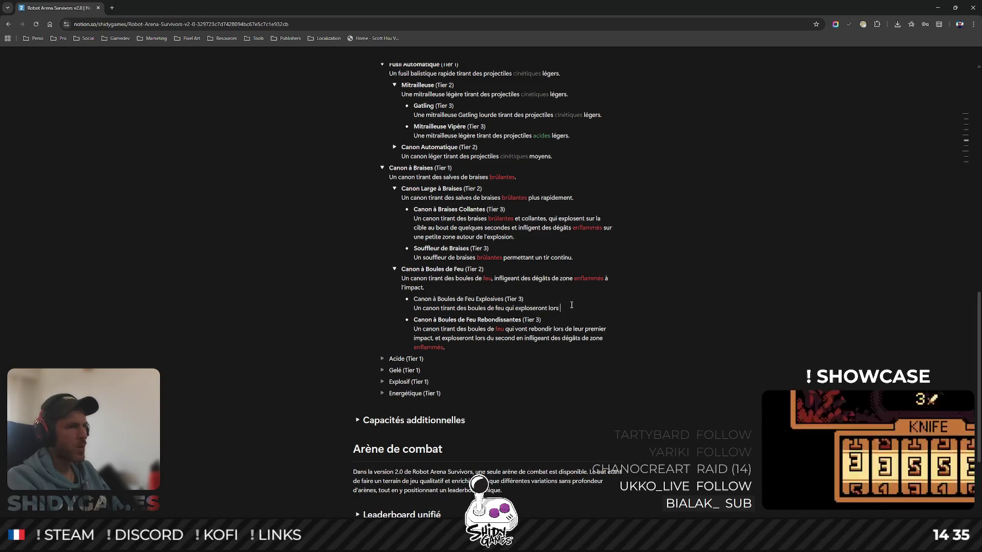
text(de l'impact)
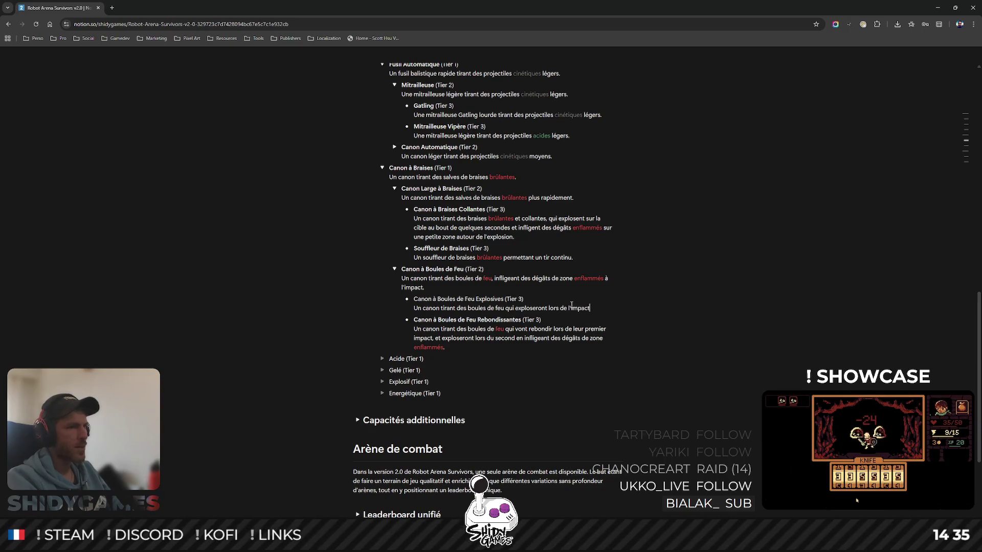
text(,)
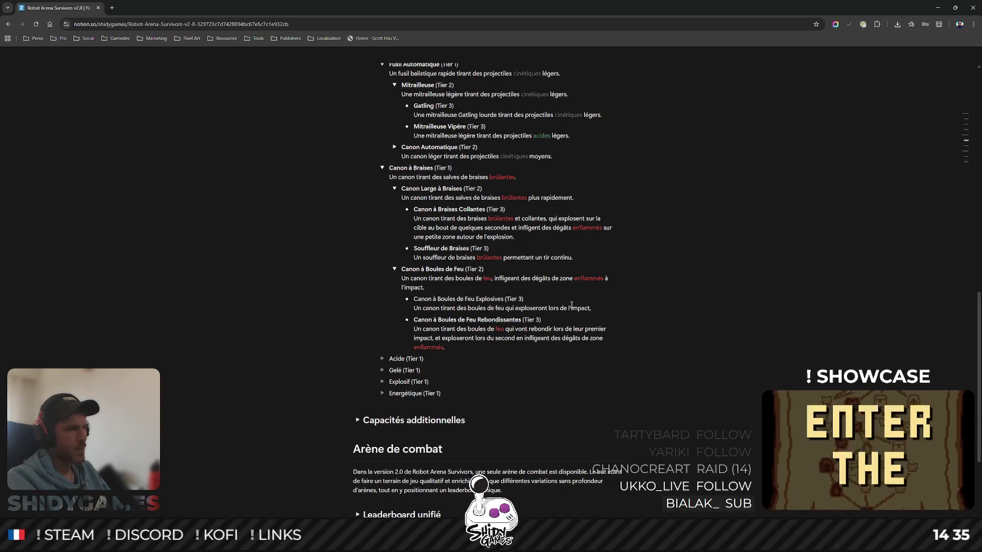
text( générant des braises)
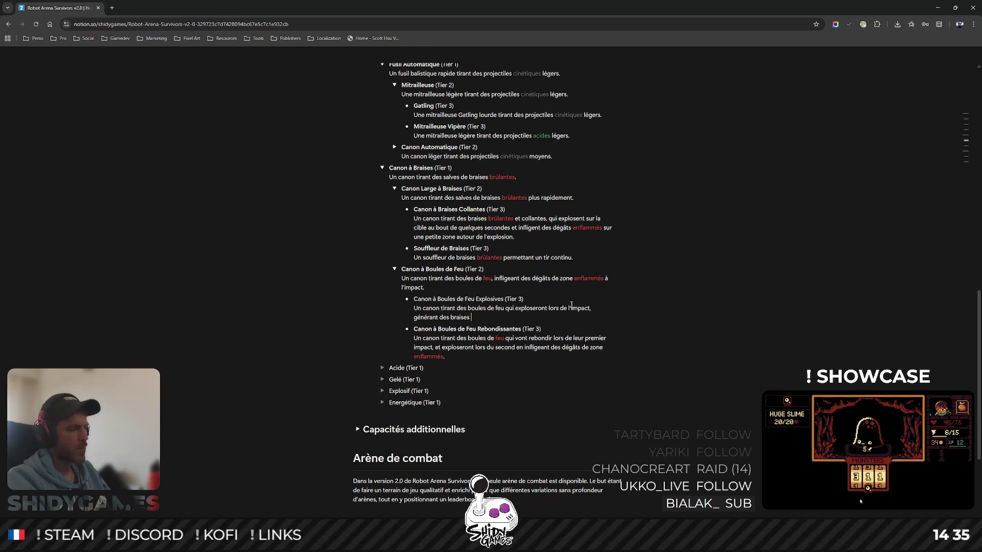
text(brû)
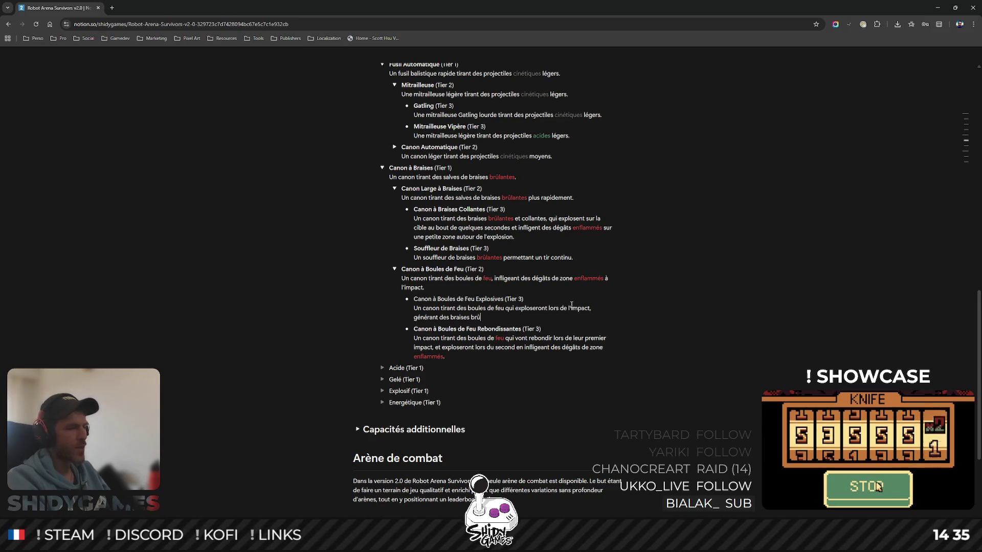
text(lantes)
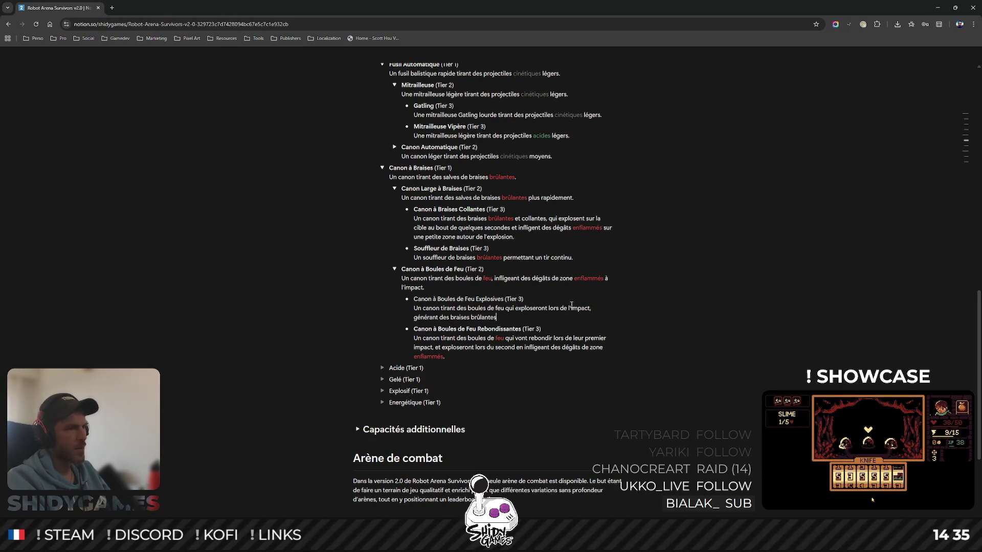
text( da)
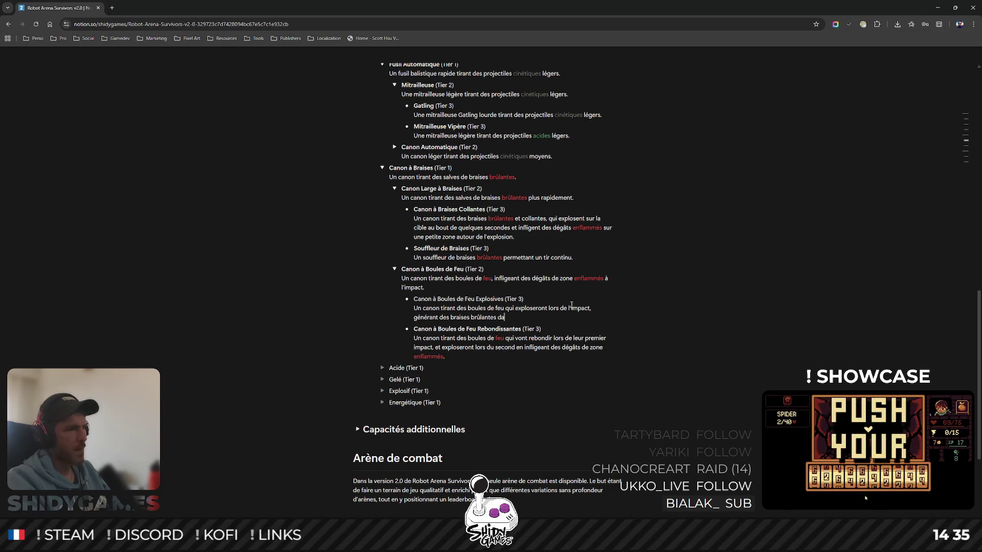
text(ns decti)
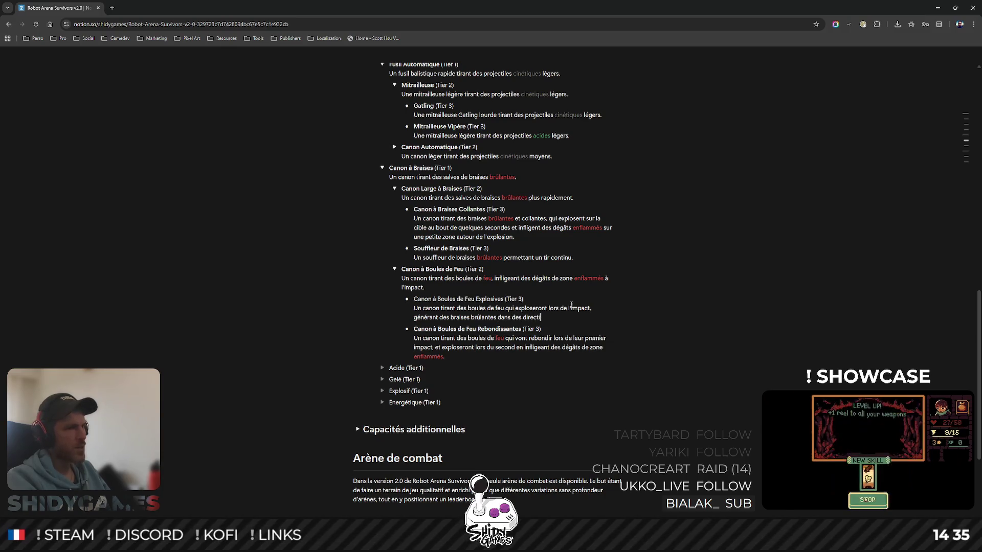
text(ons aatoire)
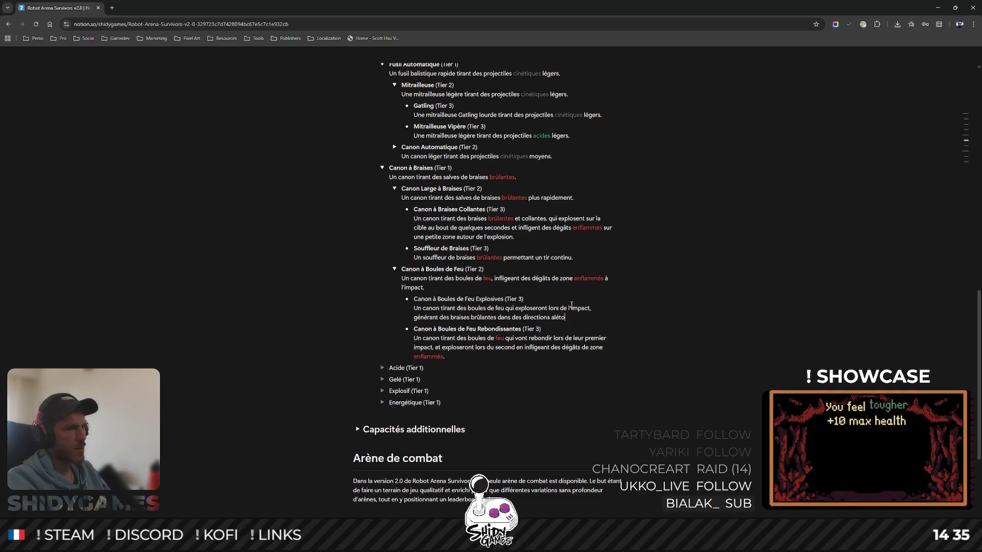
text(s à)
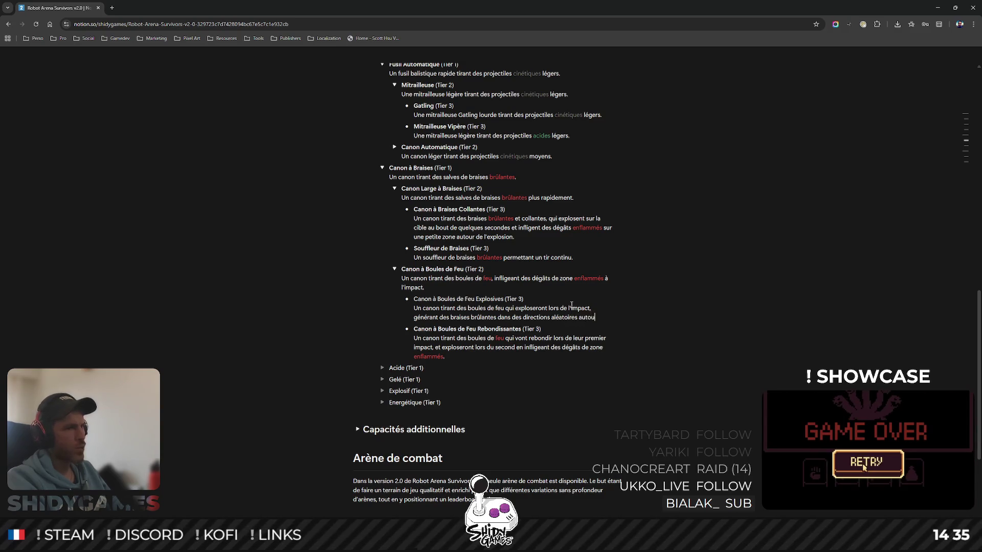
text(ur de l'impact.)
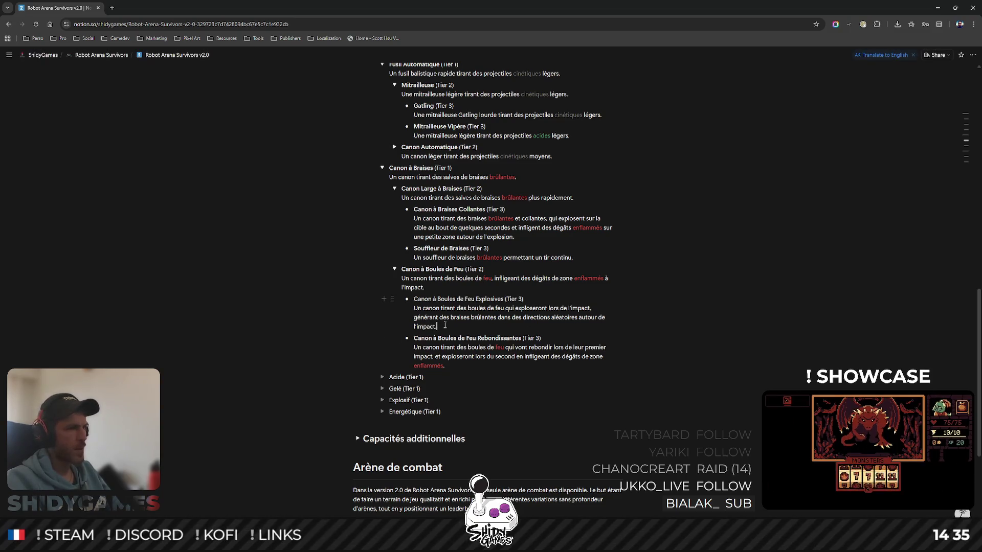
key(BackSpace)
text(et infligeab)
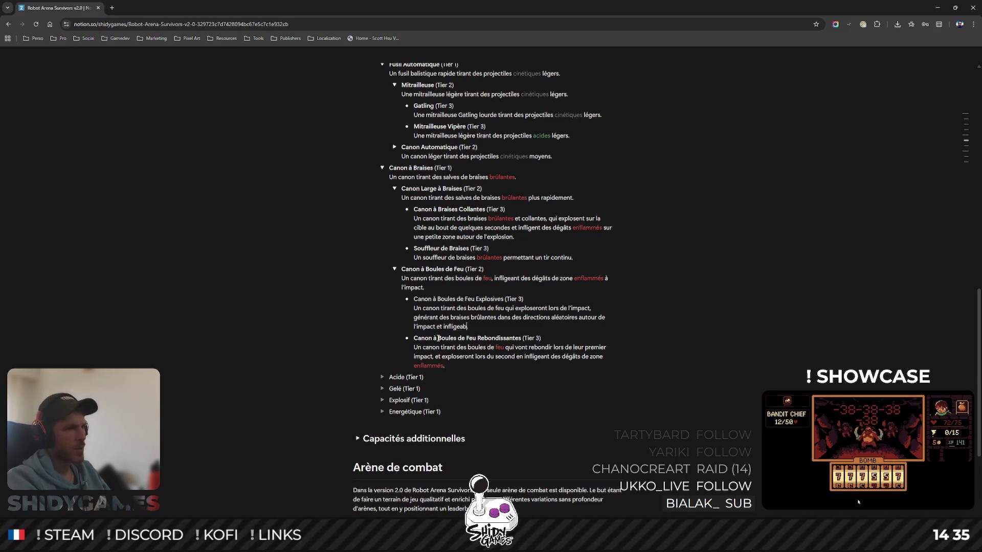
key(BackSpace)
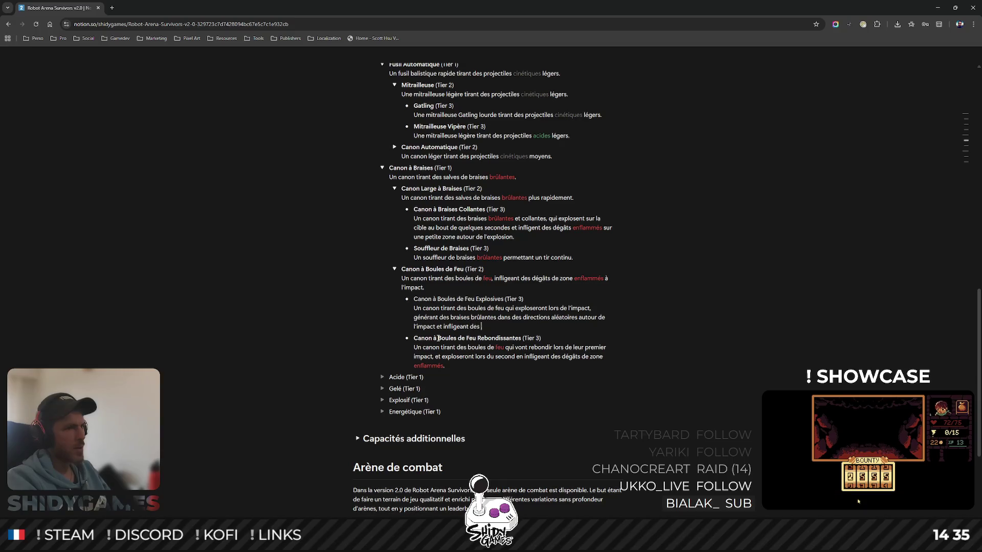
text(des dégâts de zone en)
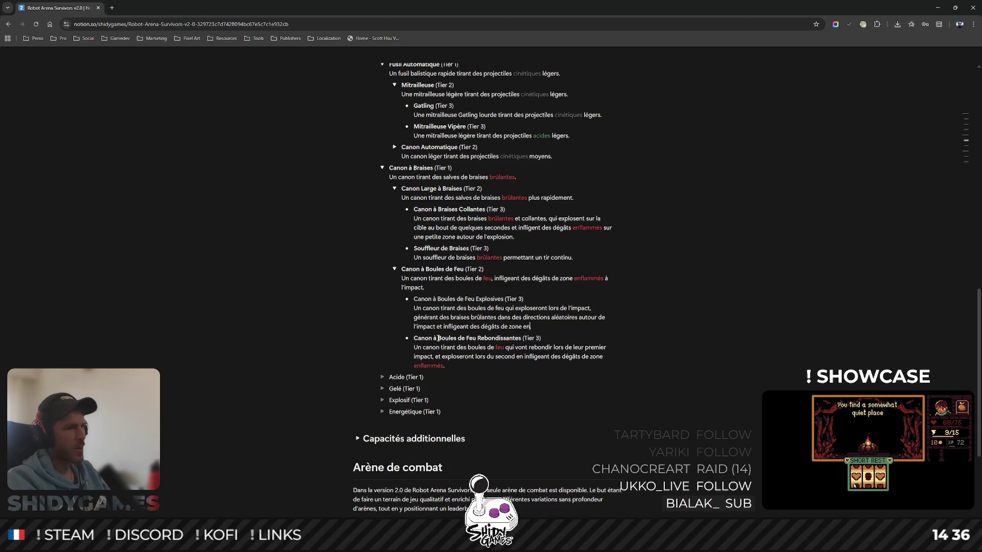
text(flammés.)
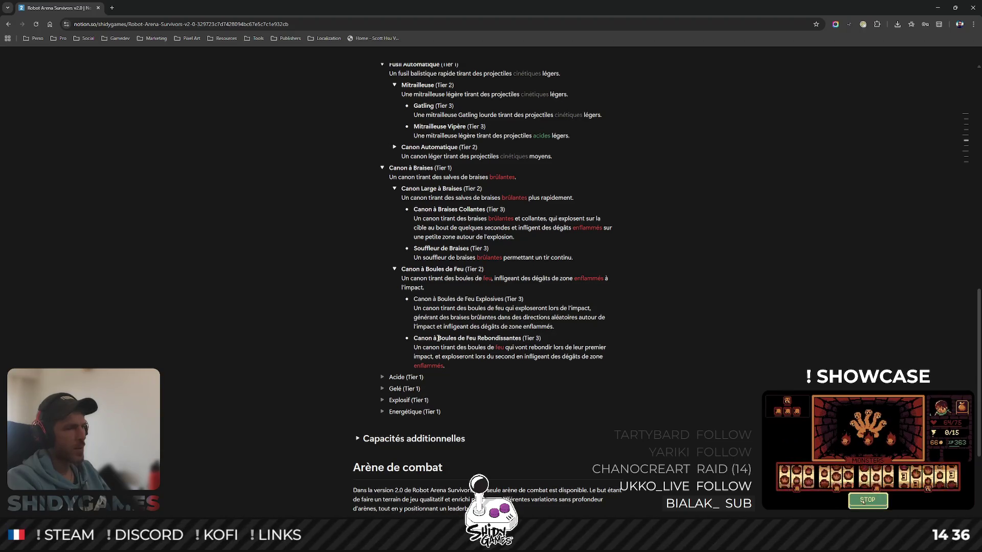
text( en expo)
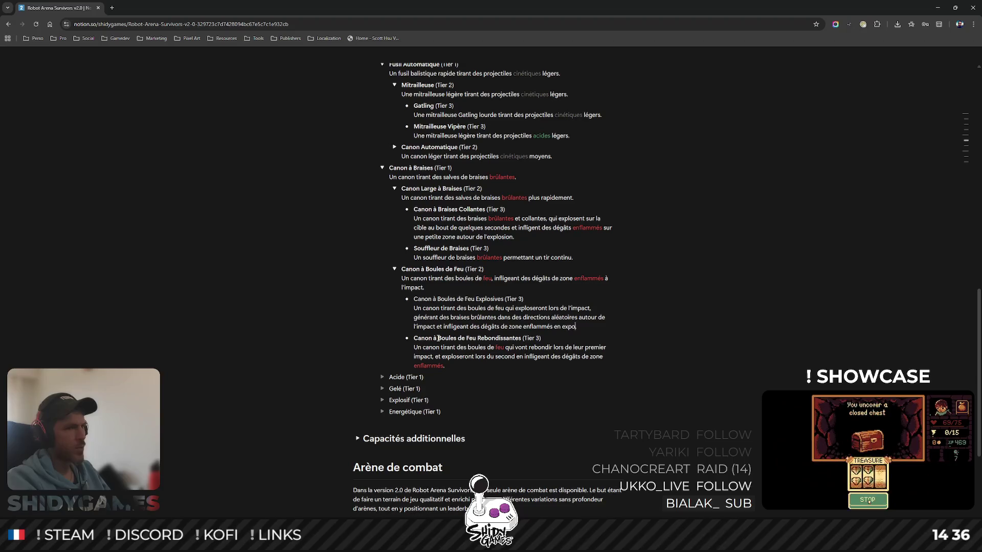
key(BackSpace)
text(losant.)
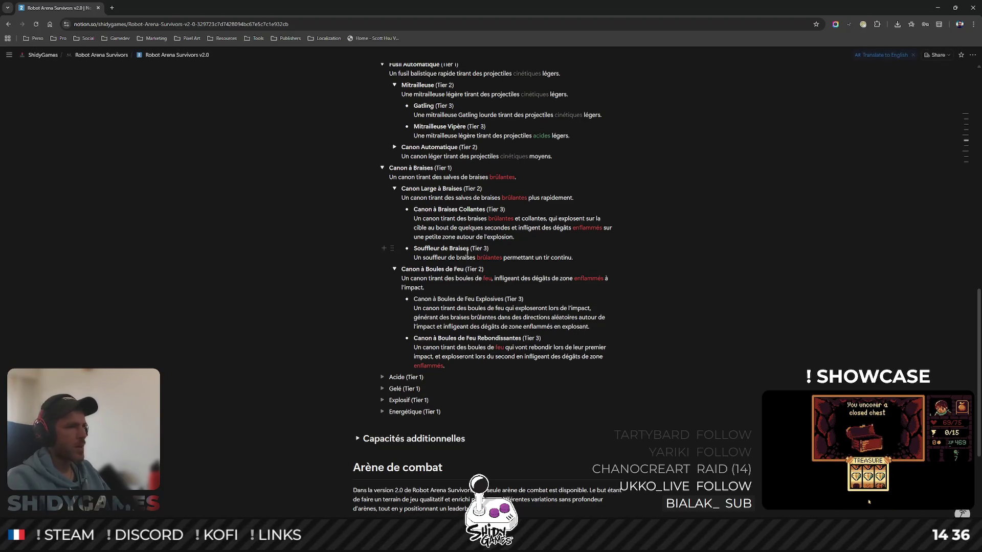
drag(414, 298, 504, 298)
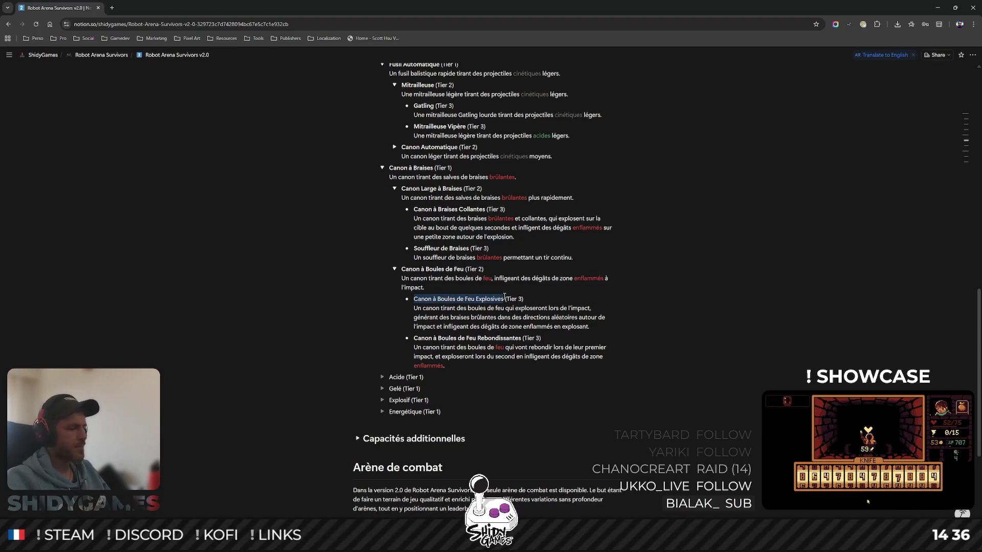
- Bold the Canon à Boules de Feu Explosives title and colour the word feu red
right_click(505, 298)
click(538, 317)
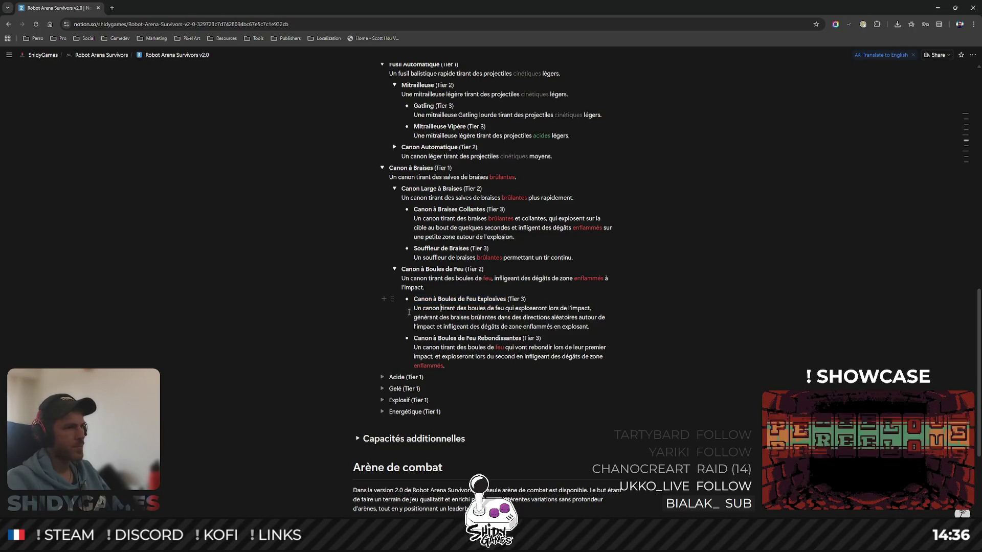
double_click(498, 307)
click(504, 309)
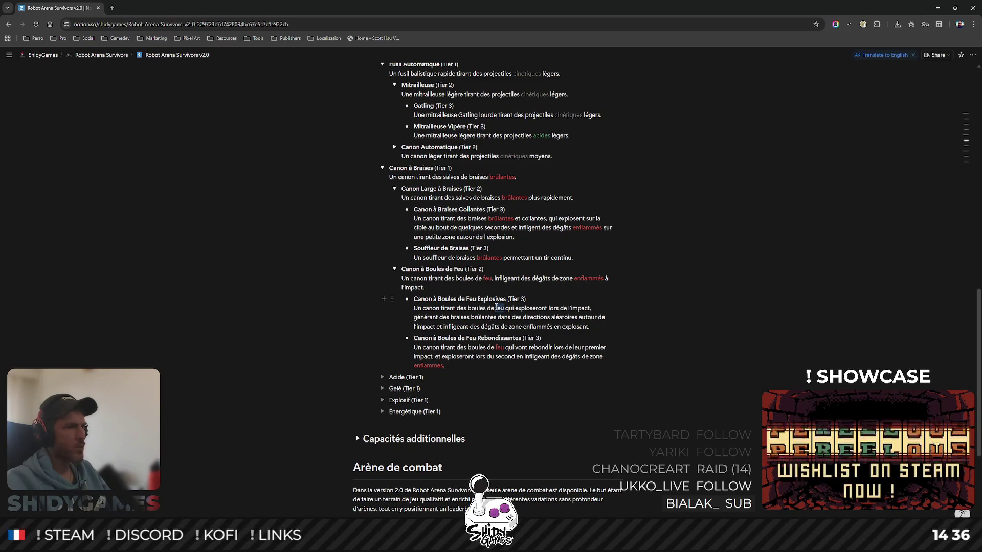
double_click(498, 308)
click(539, 330)
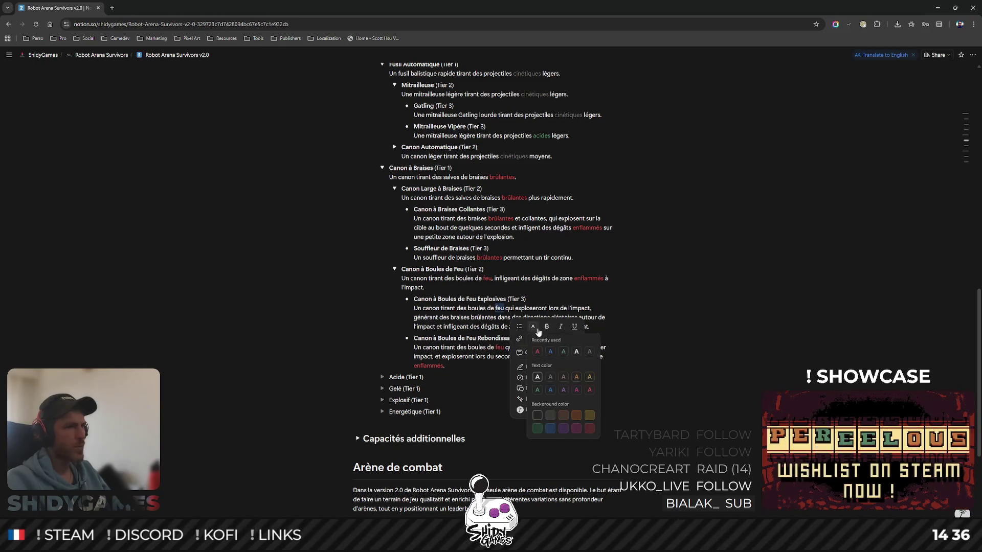
click(538, 360)
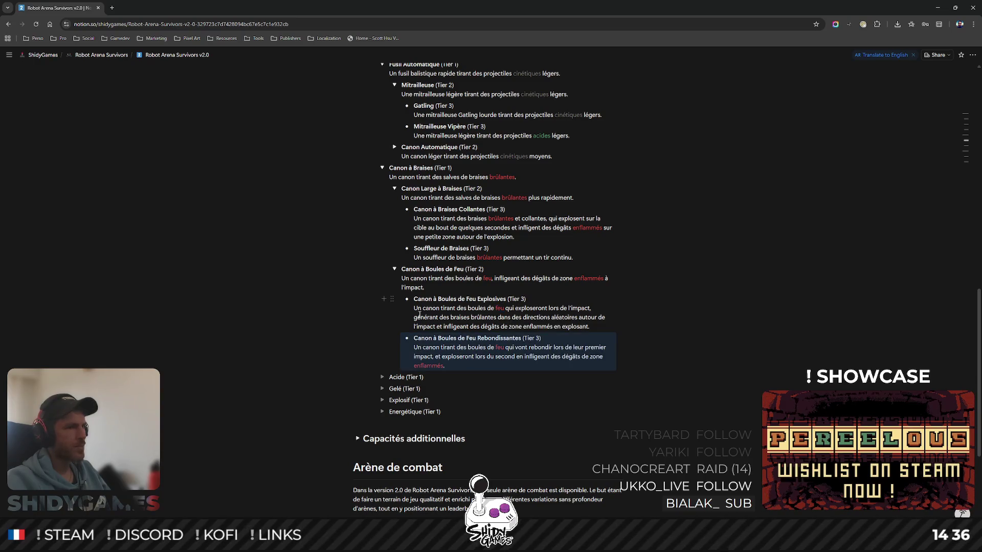
- Colour brûlantes and enflammés red, then place the cursor at leur in the Rebondissantes description
double_click(482, 316)
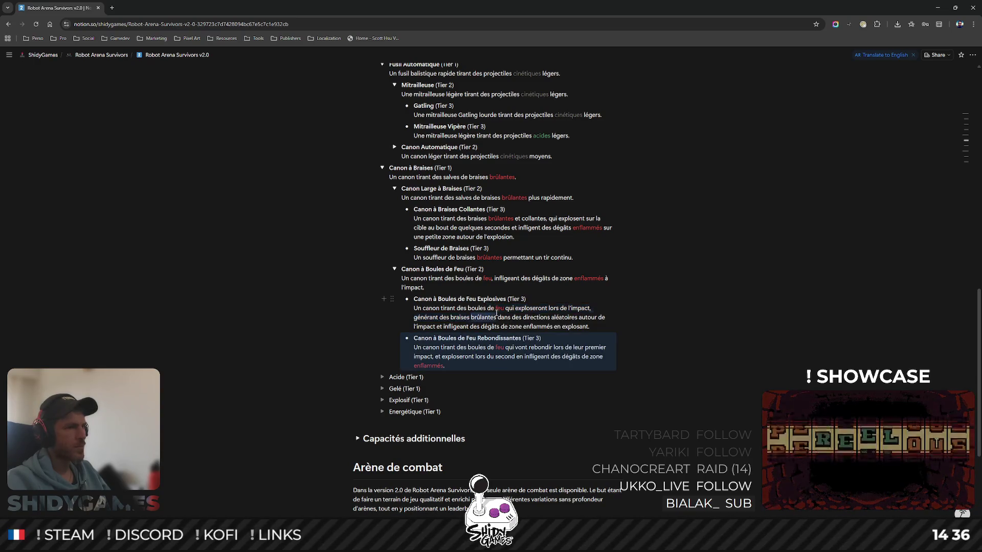
click(526, 337)
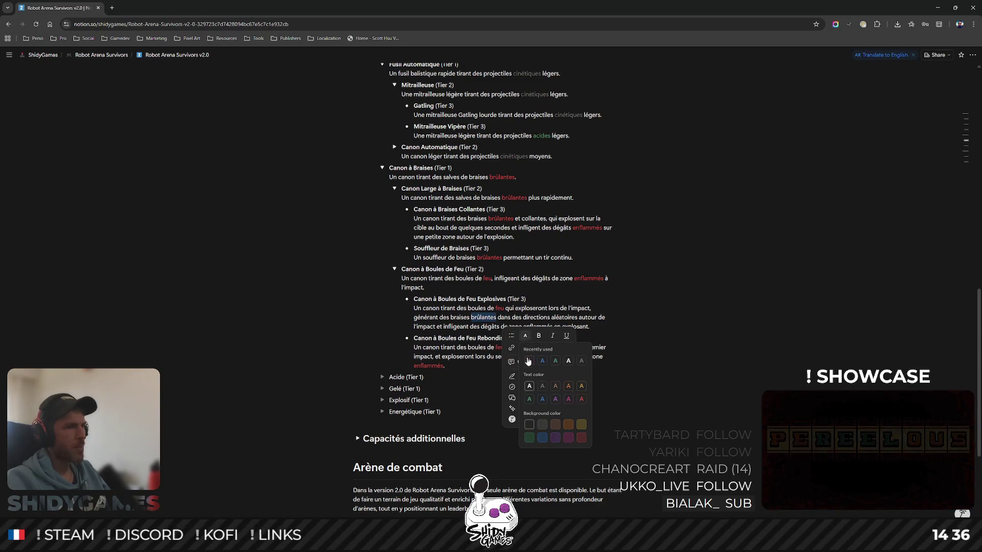
click(527, 361)
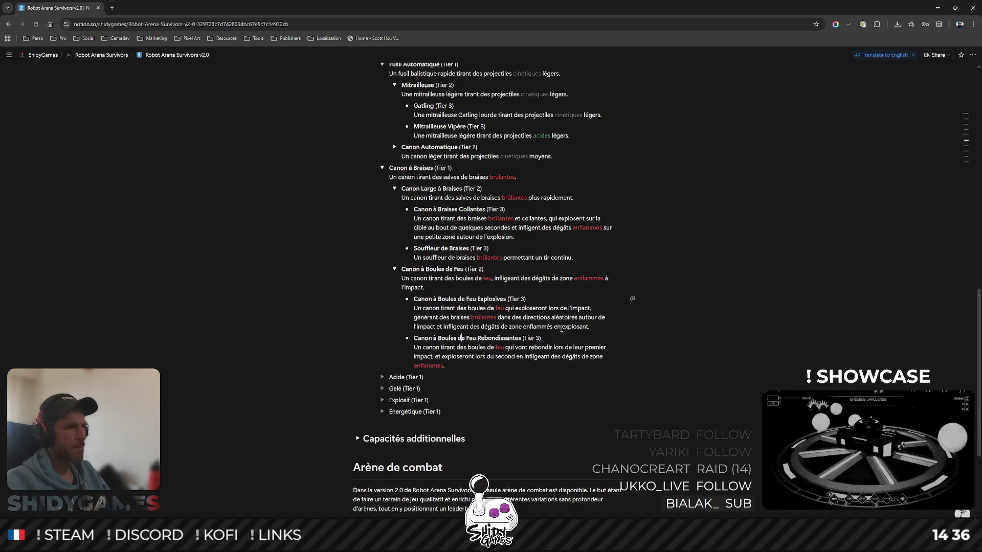
drag(523, 326, 555, 325)
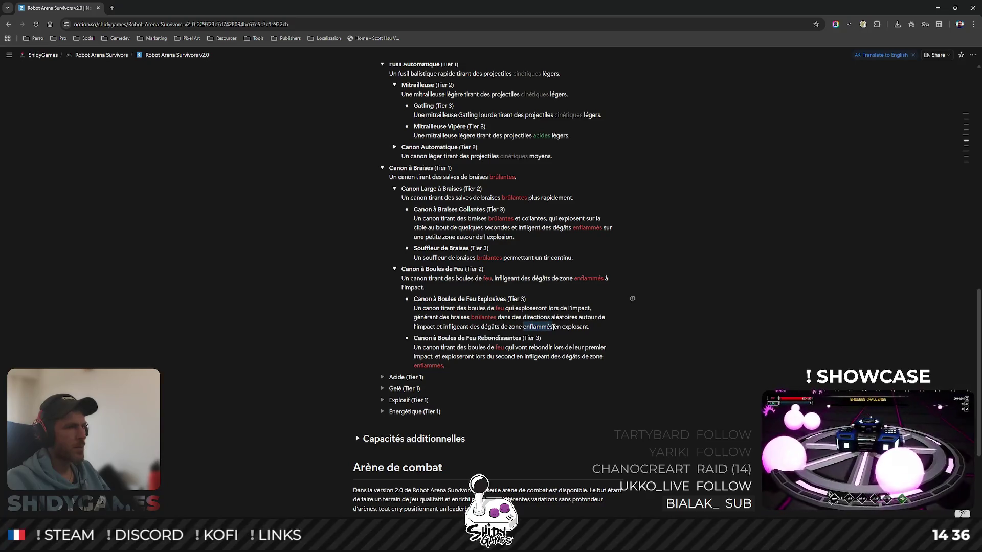
click(654, 329)
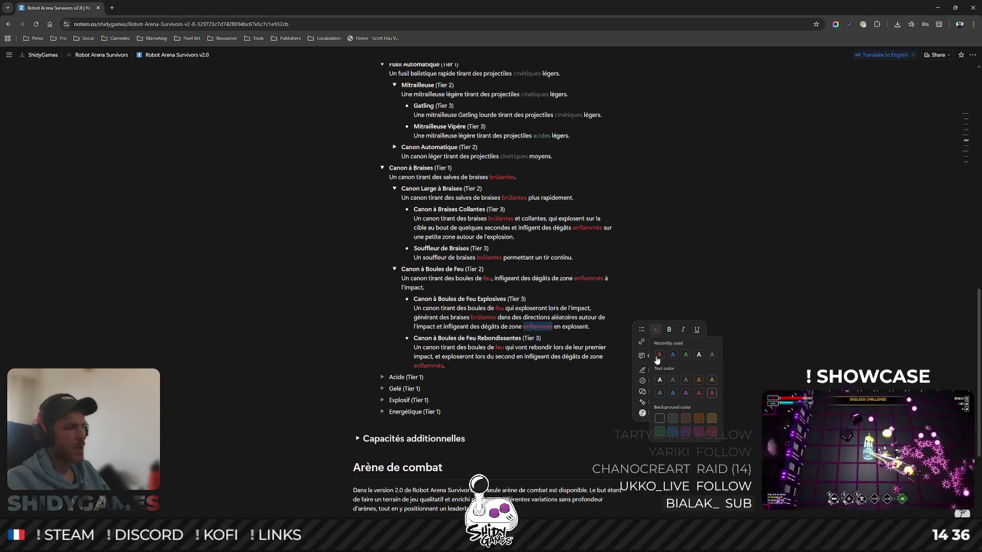
click(659, 360)
double_click(500, 338)
click(412, 347)
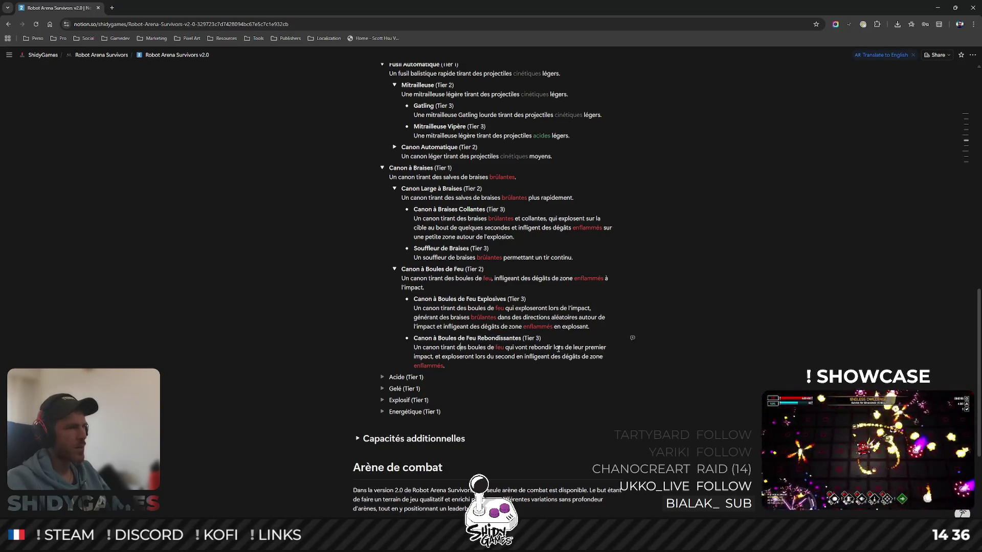
click(632, 337)
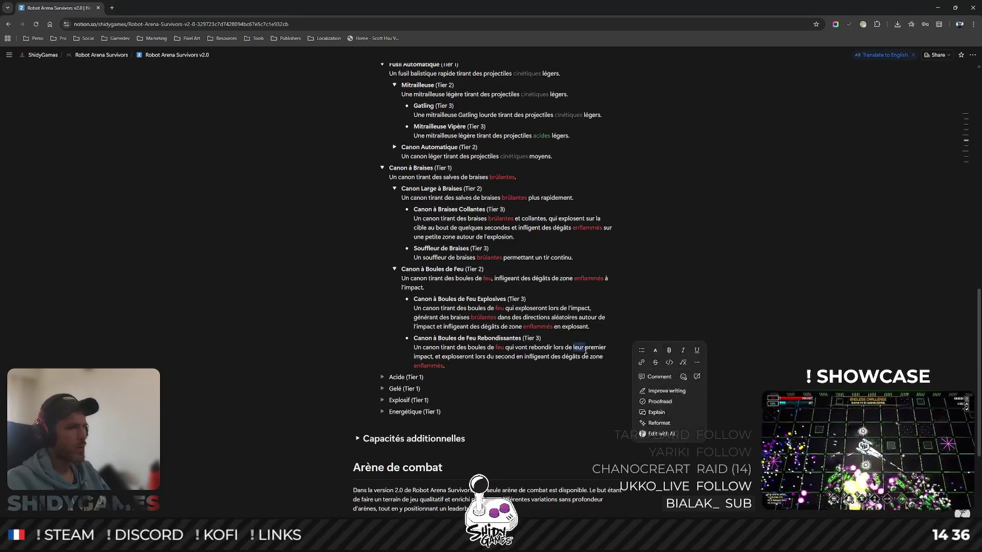
- Reword Rebondissantes to bounce on 'leurs 2 premiers impacts' and explode on the '3e'
click(586, 349)
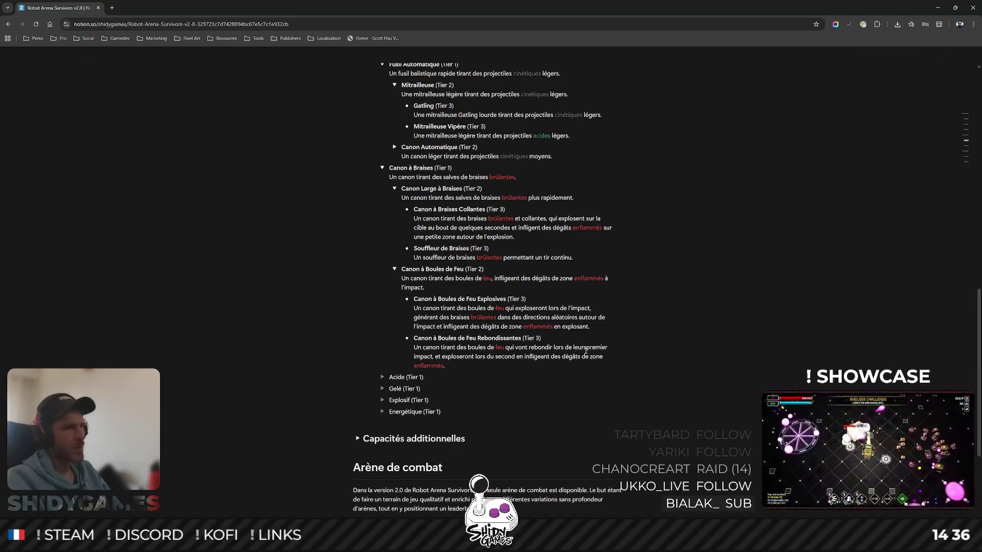
text(s 2)
text(s)
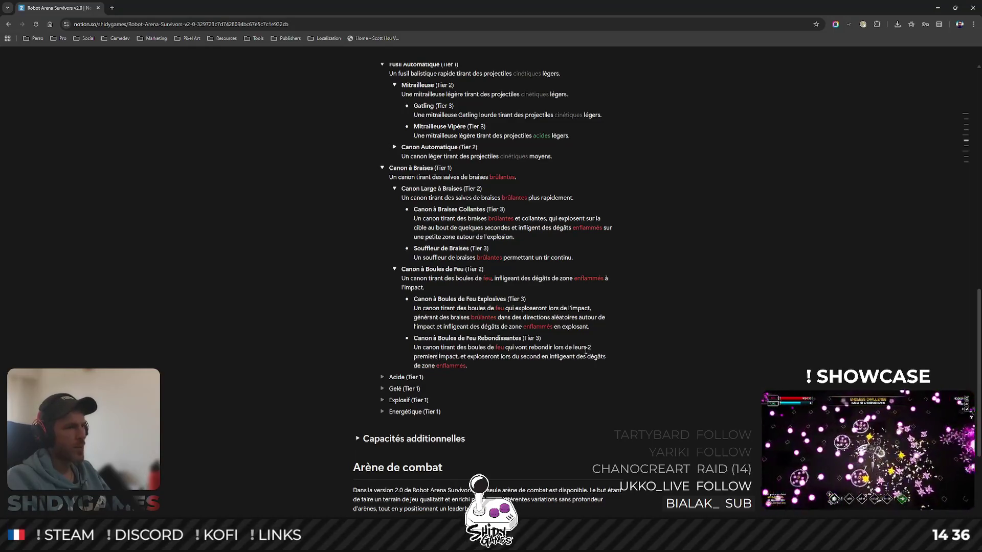
text(s,)
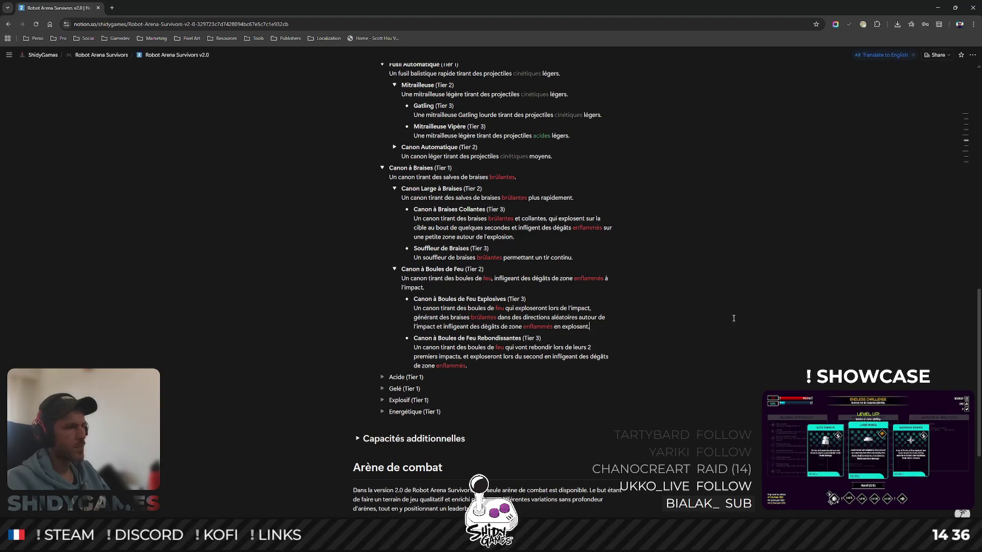
double_click(529, 356)
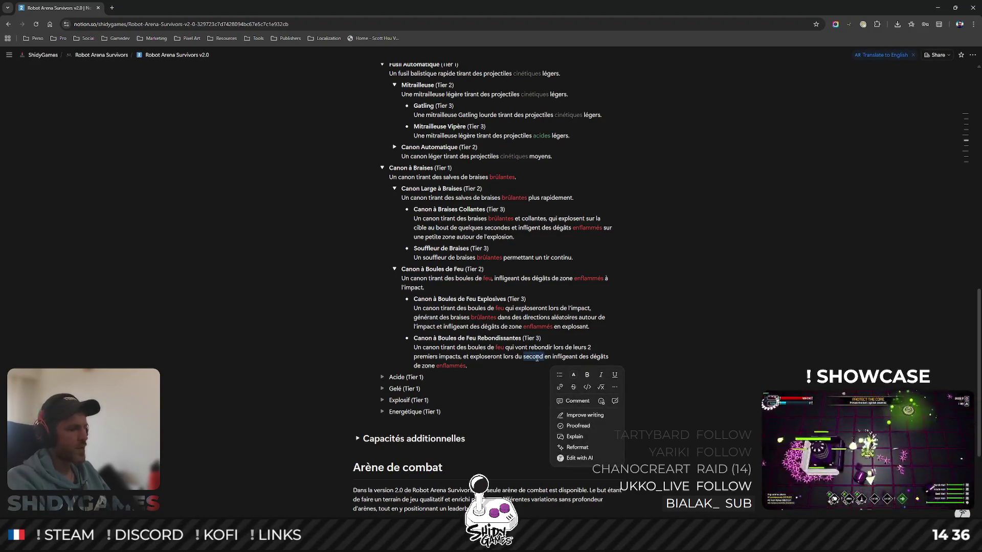
text(3e)
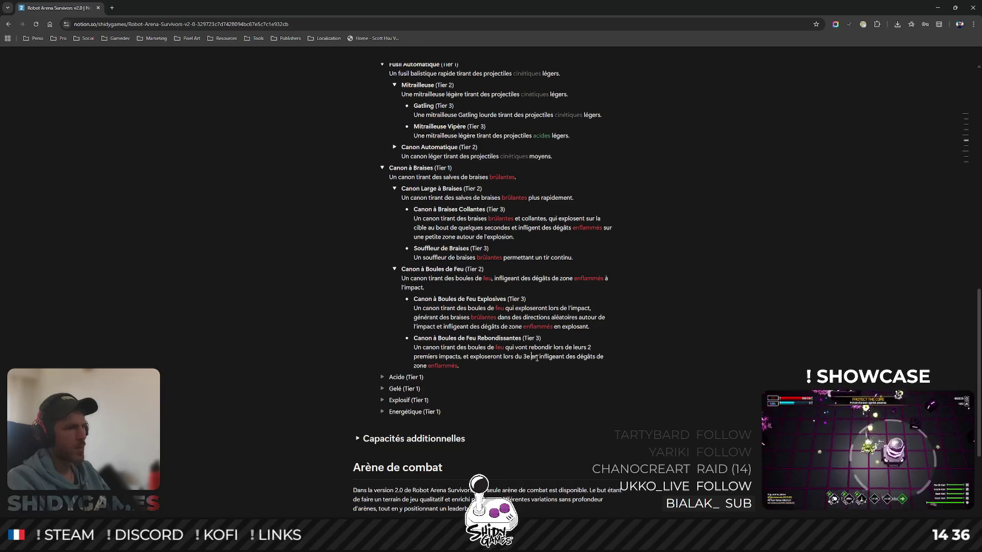
click(712, 280)
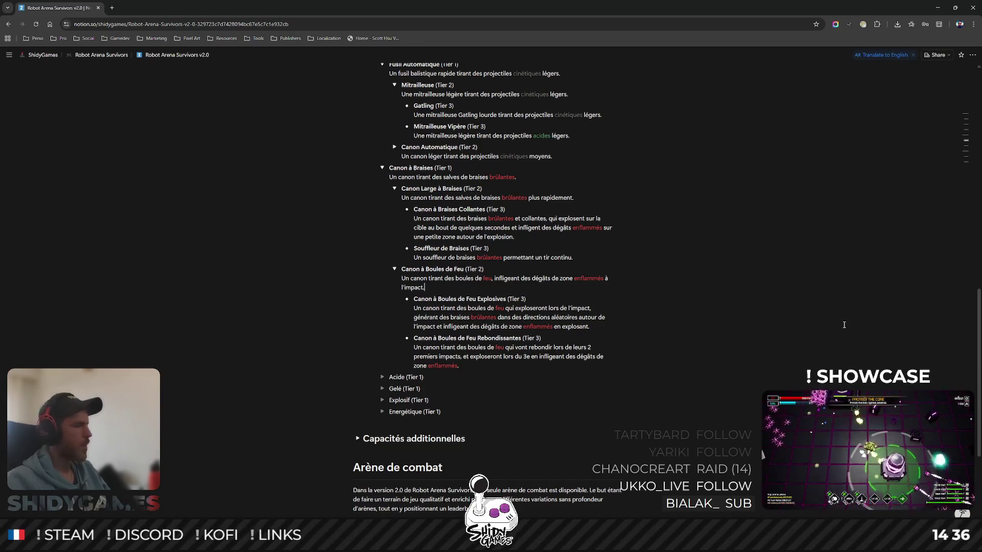